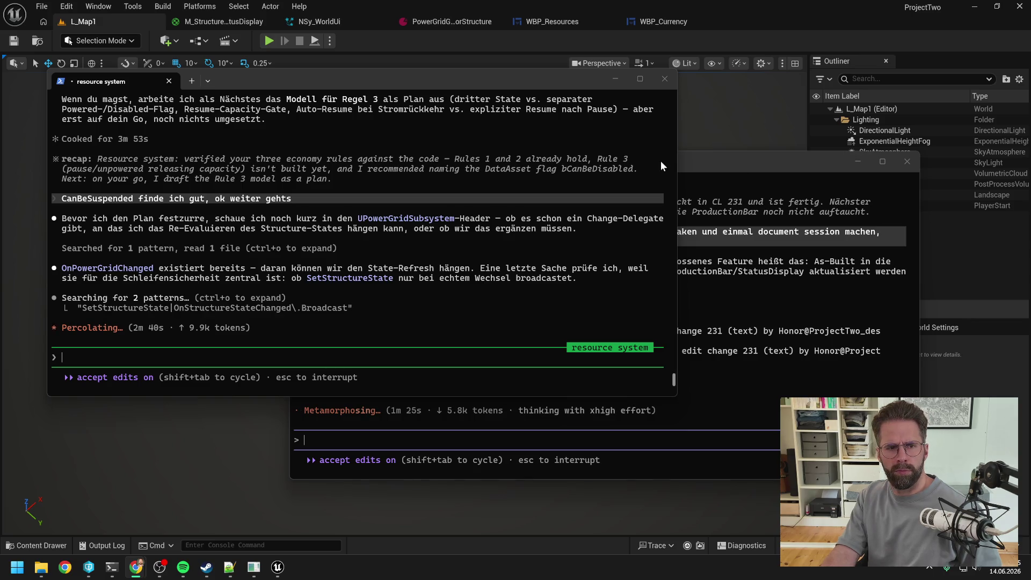
# Glance at the resource system session, then bring the Production Bar Claude session to the front
pyautogui.click(330, 225)
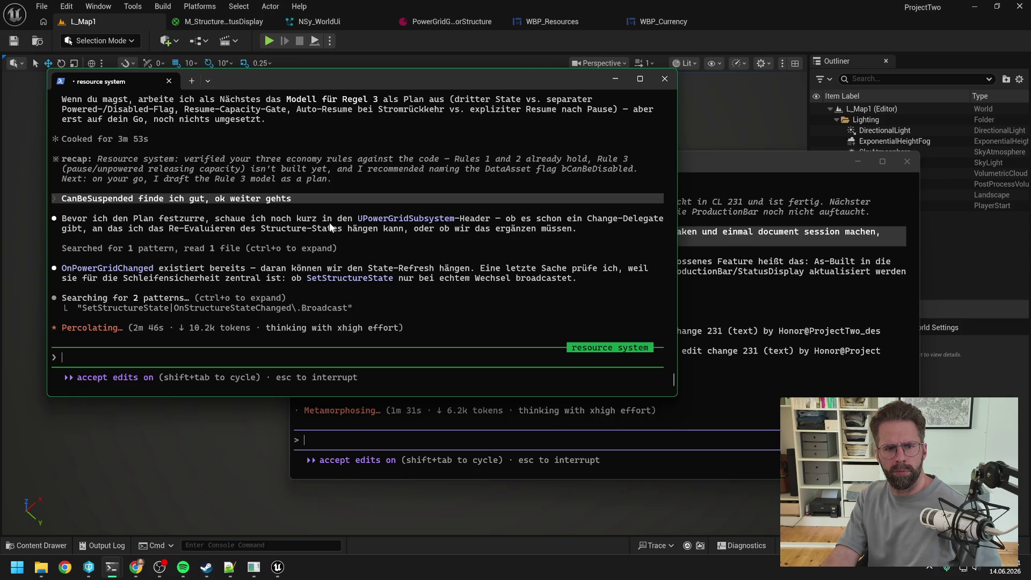
pyautogui.click(744, 165)
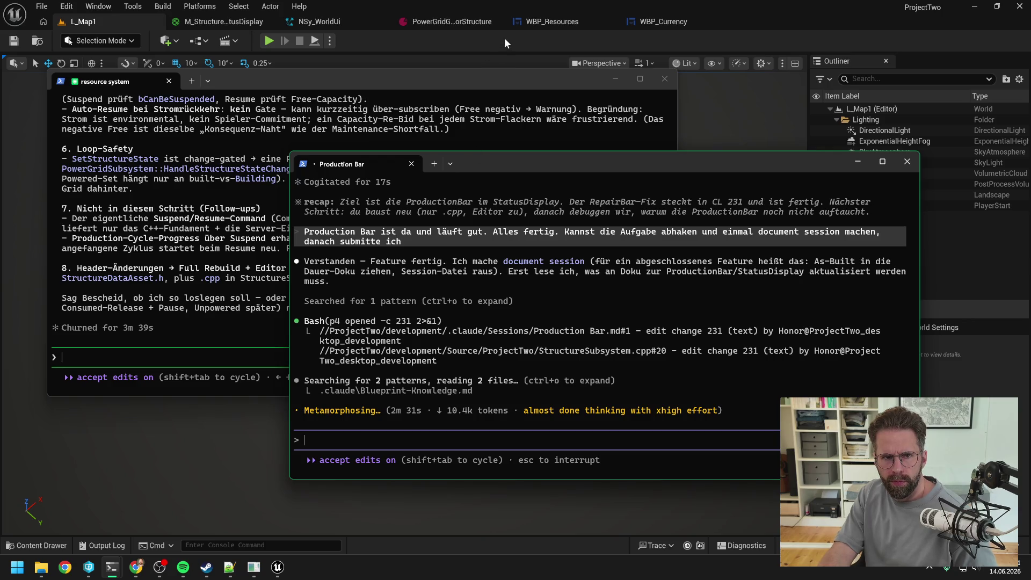
# Bring the resource system session forward and read through its Rule 3 plan sections 1–8
pyautogui.click(482, 79)
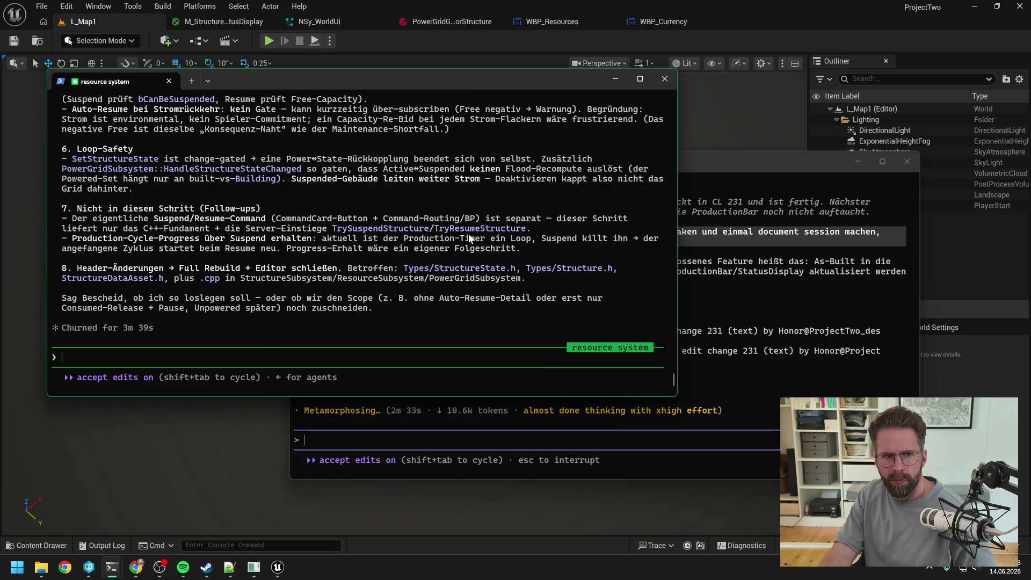
pyautogui.scroll(8, 476, 270)
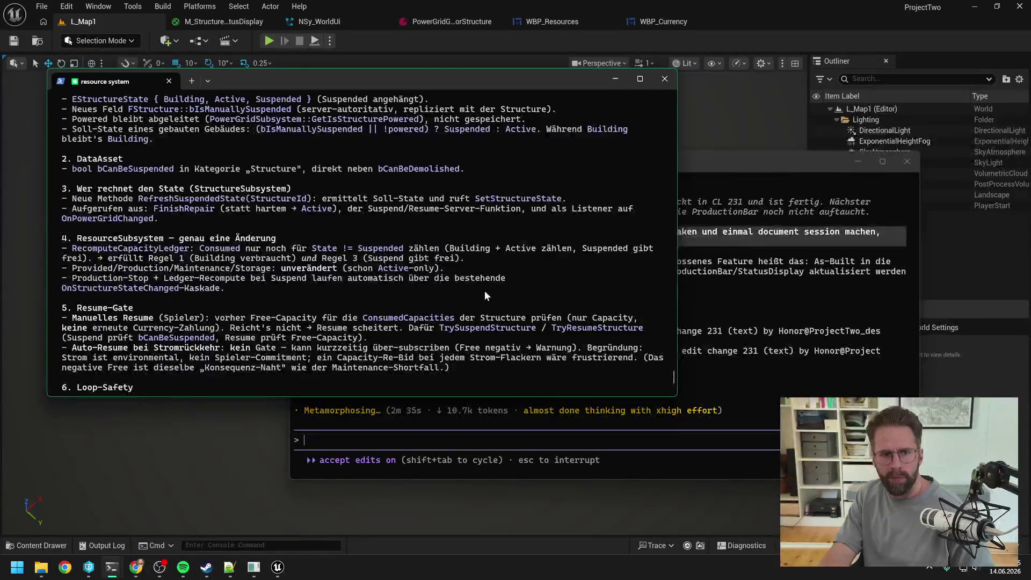
pyautogui.scroll(4, 496, 278)
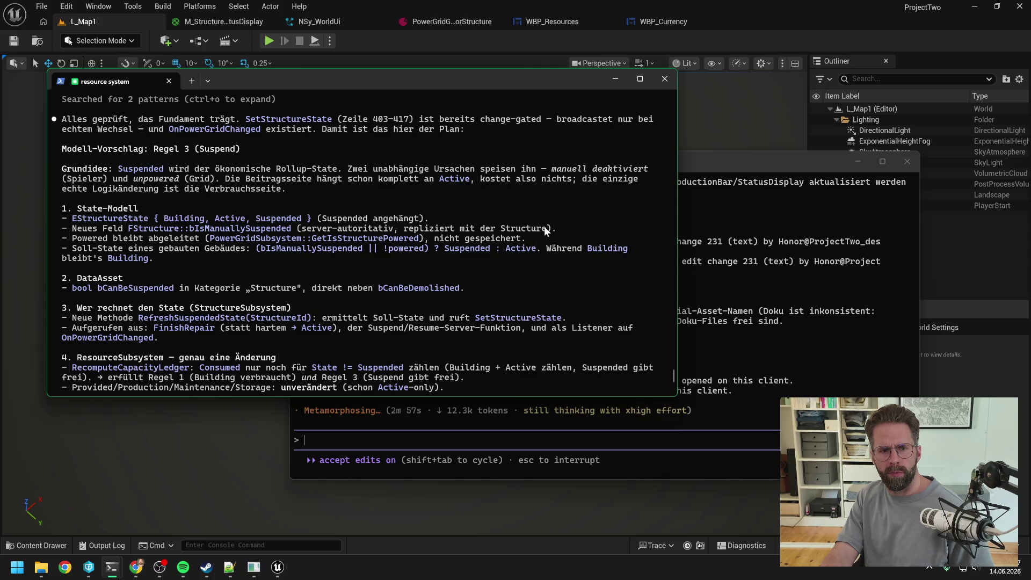
pyautogui.scroll(-5, 543, 227)
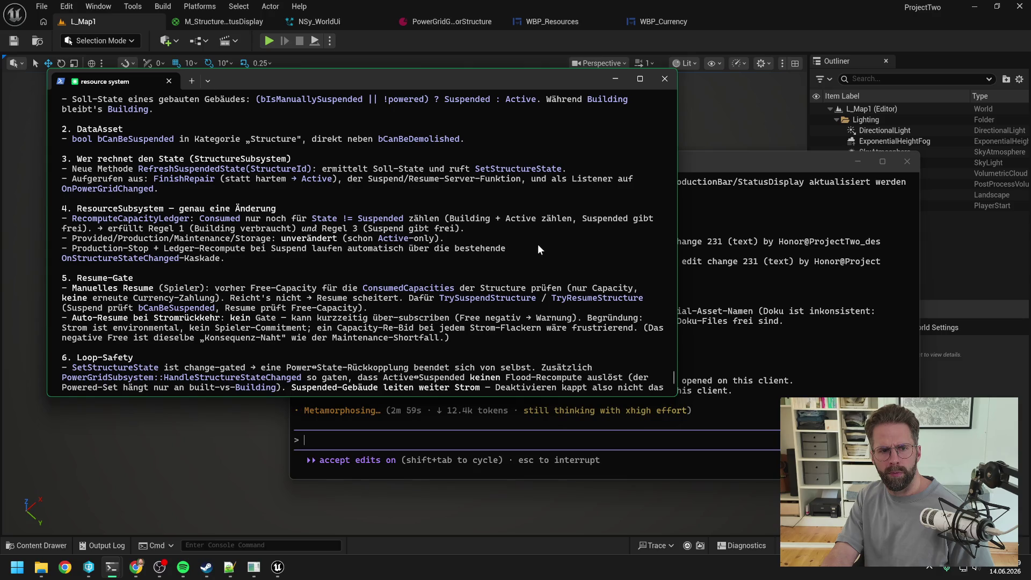
pyautogui.scroll(-2, 541, 237)
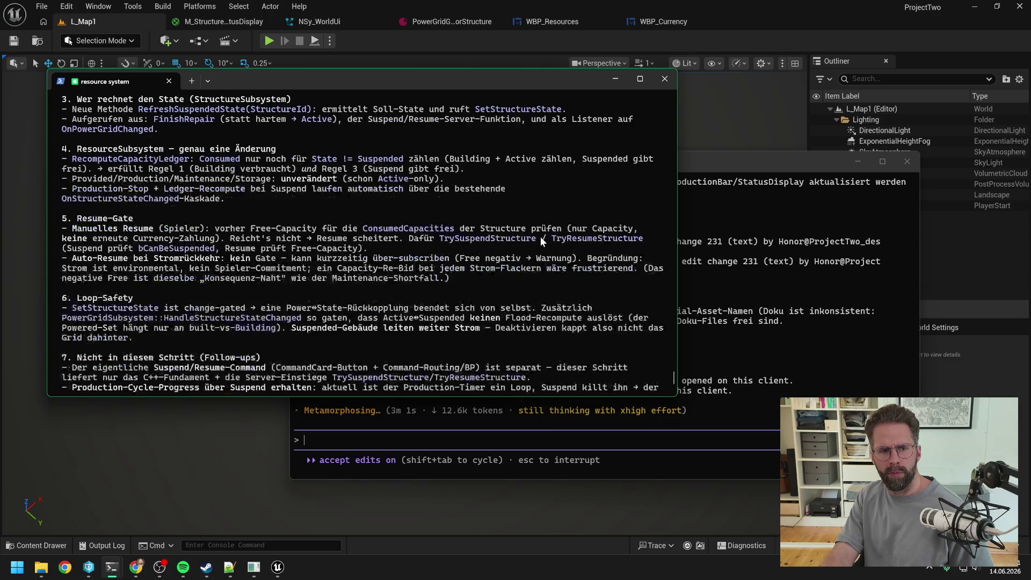
pyautogui.scroll(-1, 540, 237)
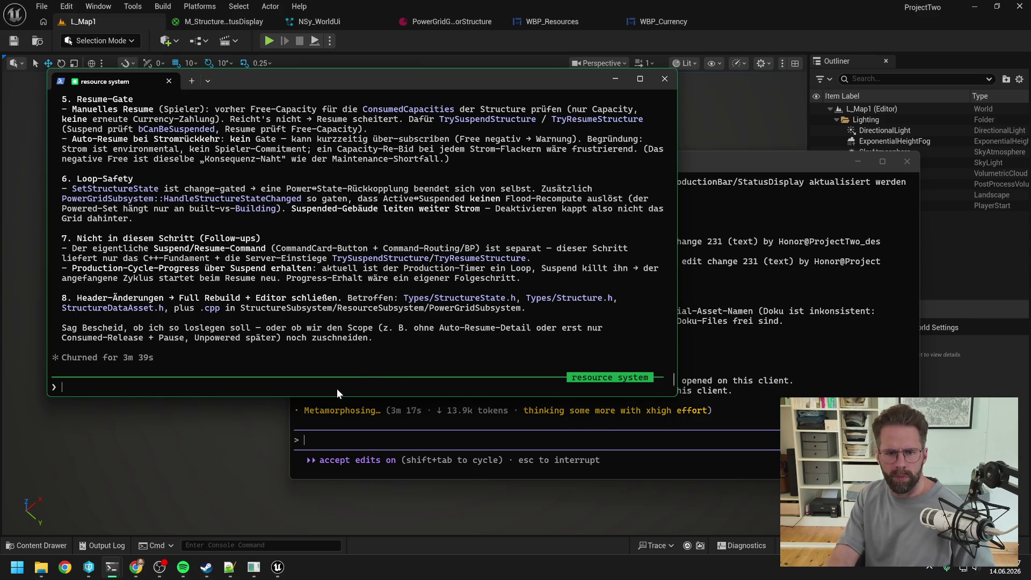
# Approve the plan with 'ok machen wir so los gehts', deferring the Pause Command as a later feature
pyautogui.write('ok')
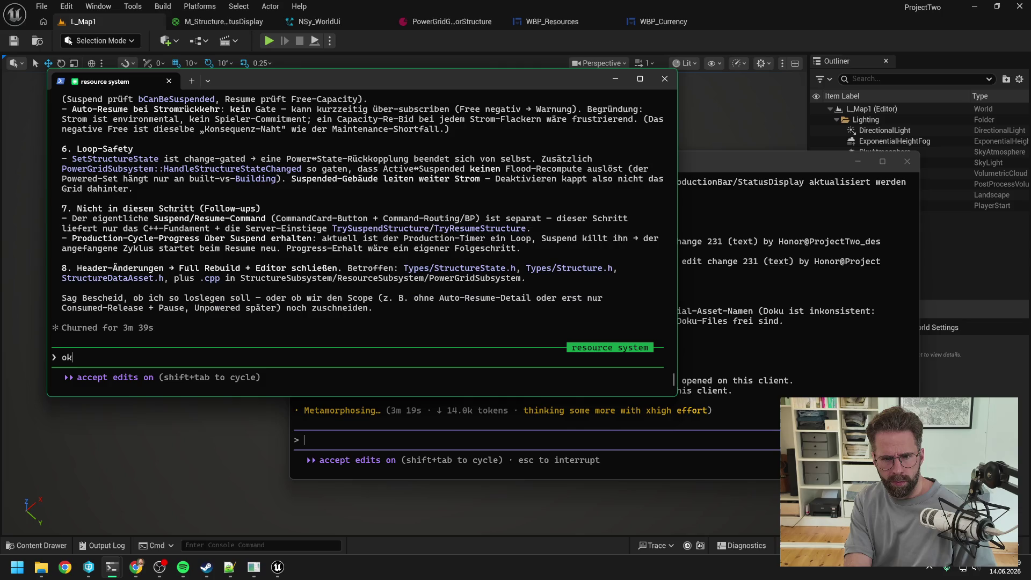
pyautogui.write(' machen wir so los')
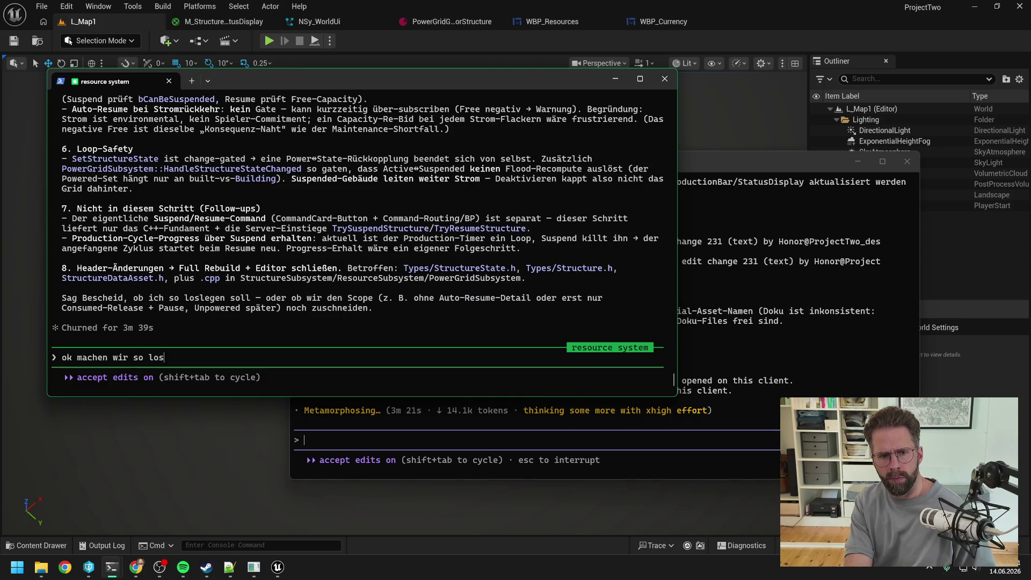
pyautogui.write(' gehts')
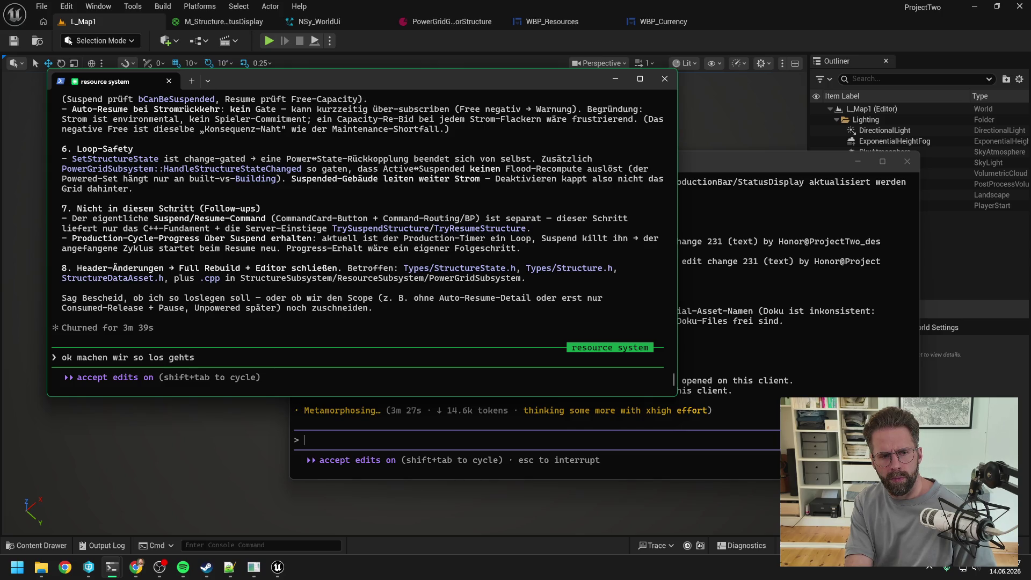
pyautogui.write(', Pau')
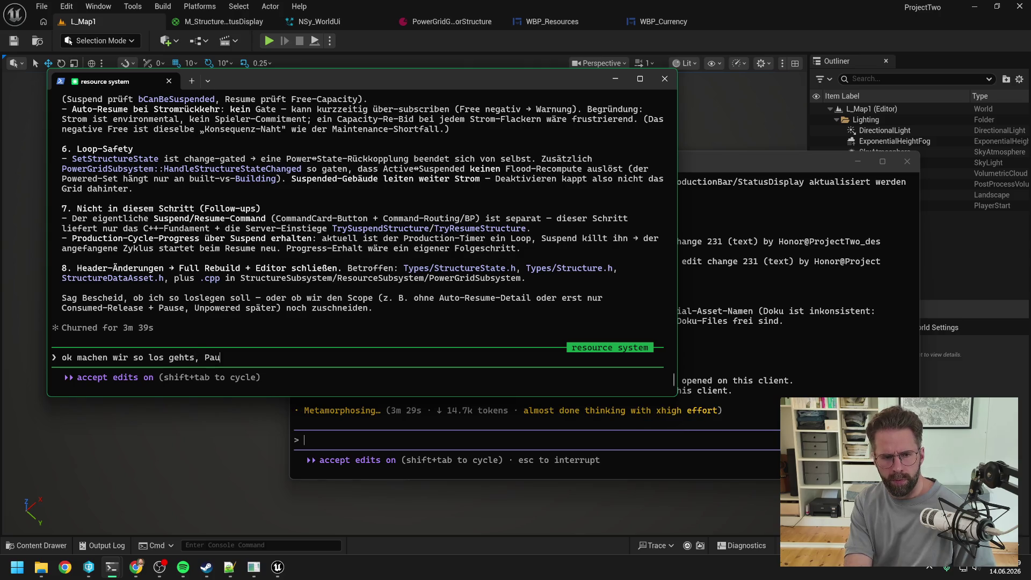
pyautogui.write('se Command bauen')
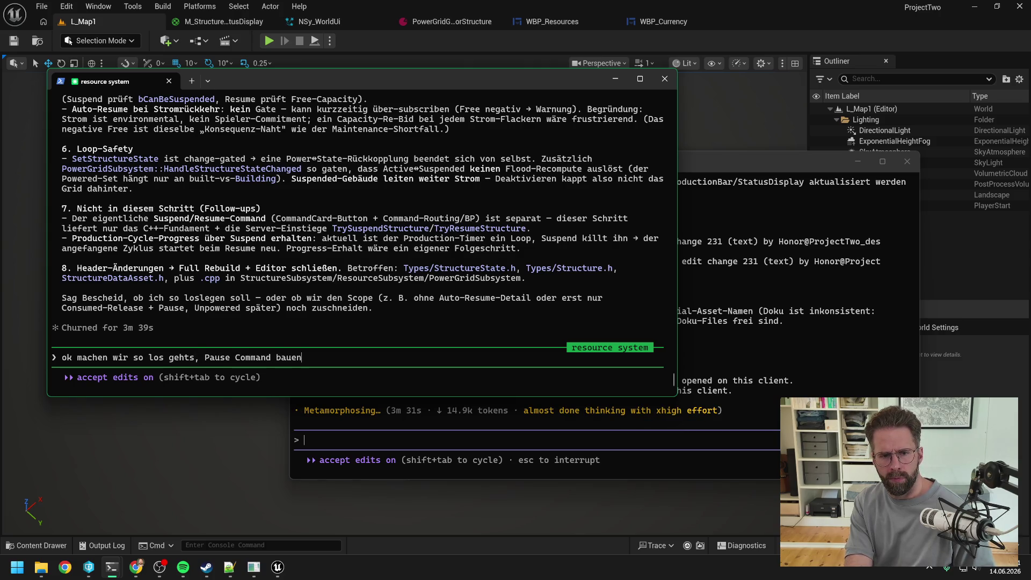
pyautogui.write(' wir dann a')
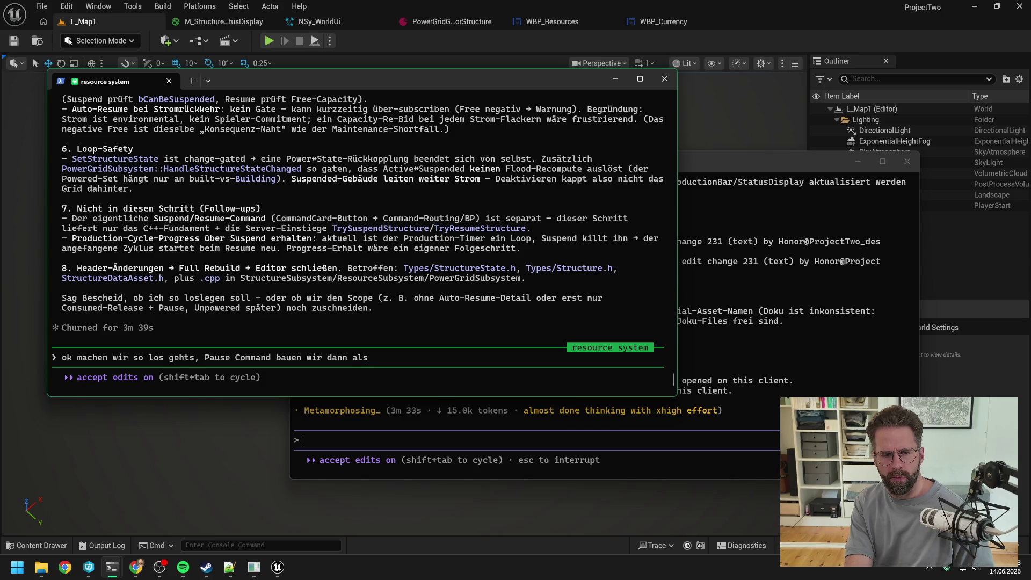
pyautogui.press('BackSpace')
pyautogui.write('demnächs')
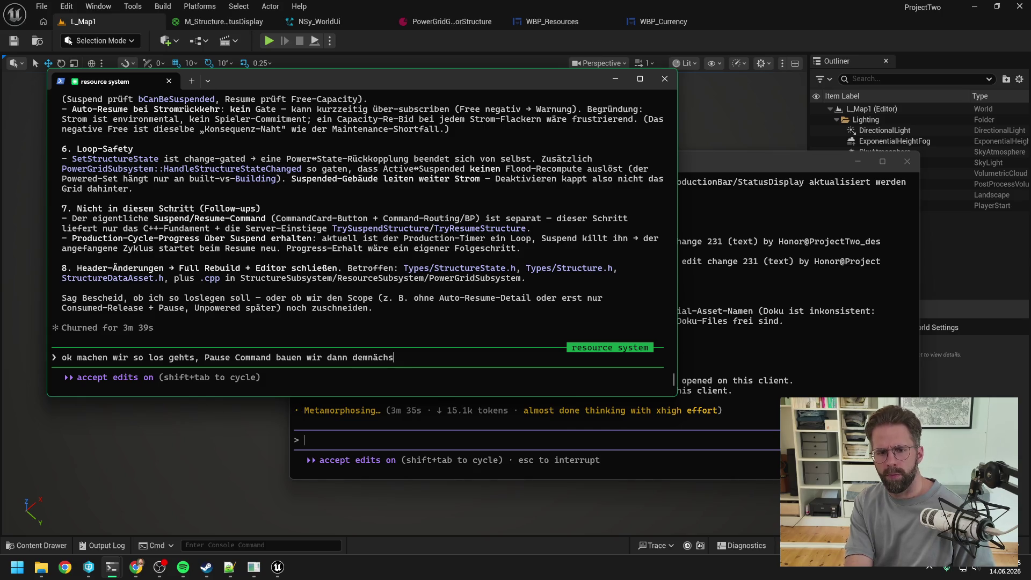
pyautogui.write('t als feature')
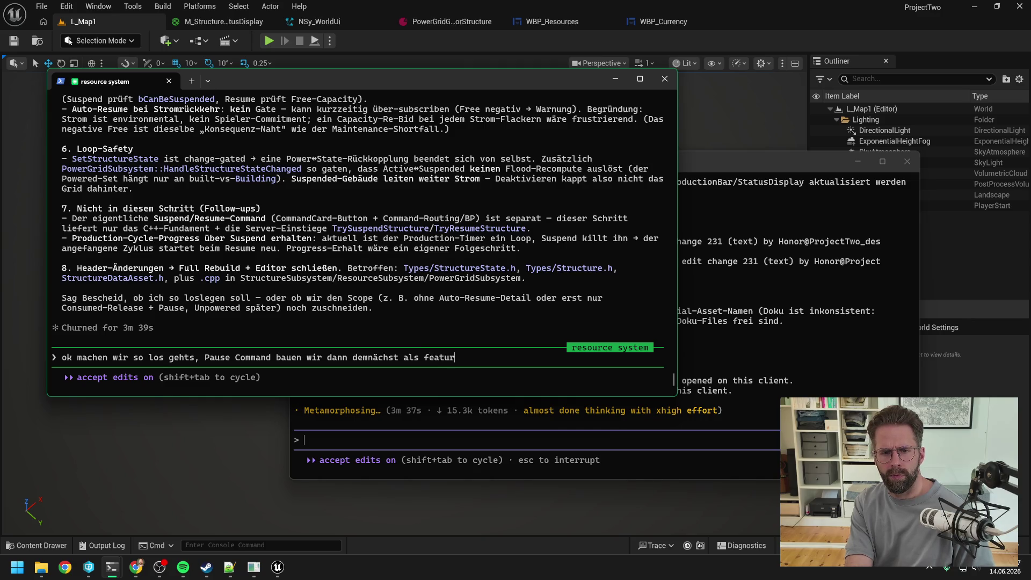
pyautogui.press('Return')
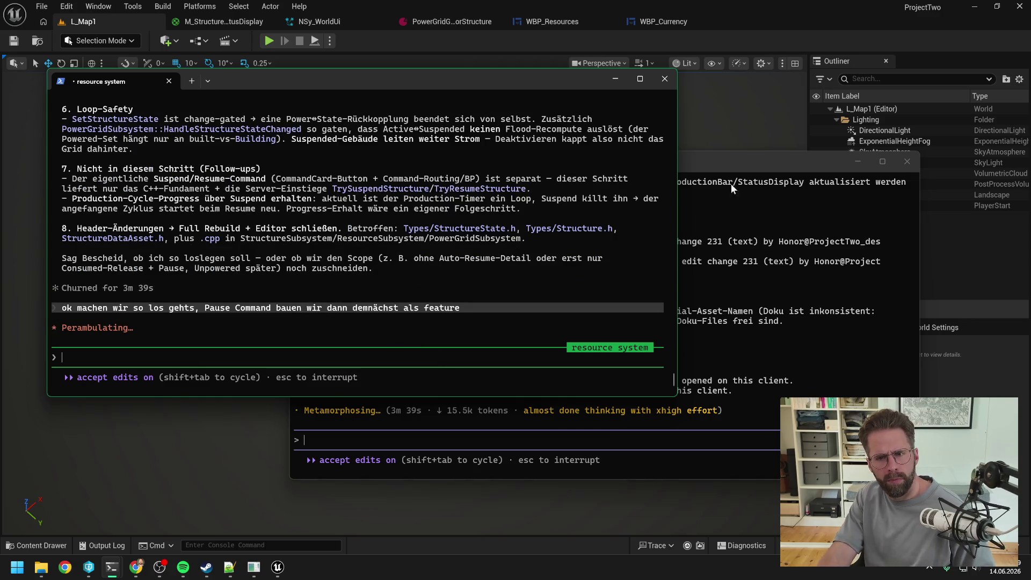
pyautogui.click(732, 156)
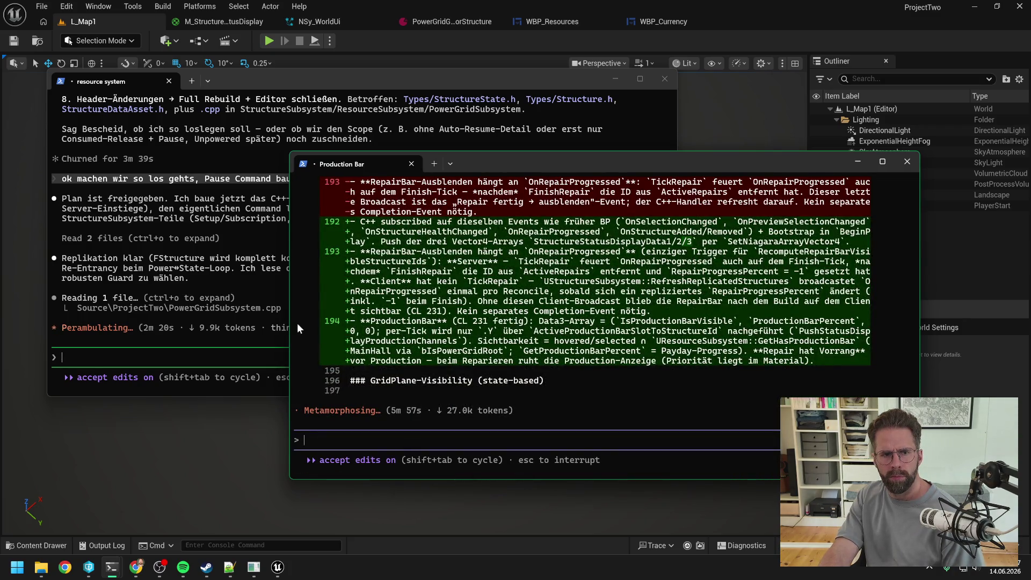
# Check the resource system session's progress, then bring the Production Bar session back to front
pyautogui.click(279, 322)
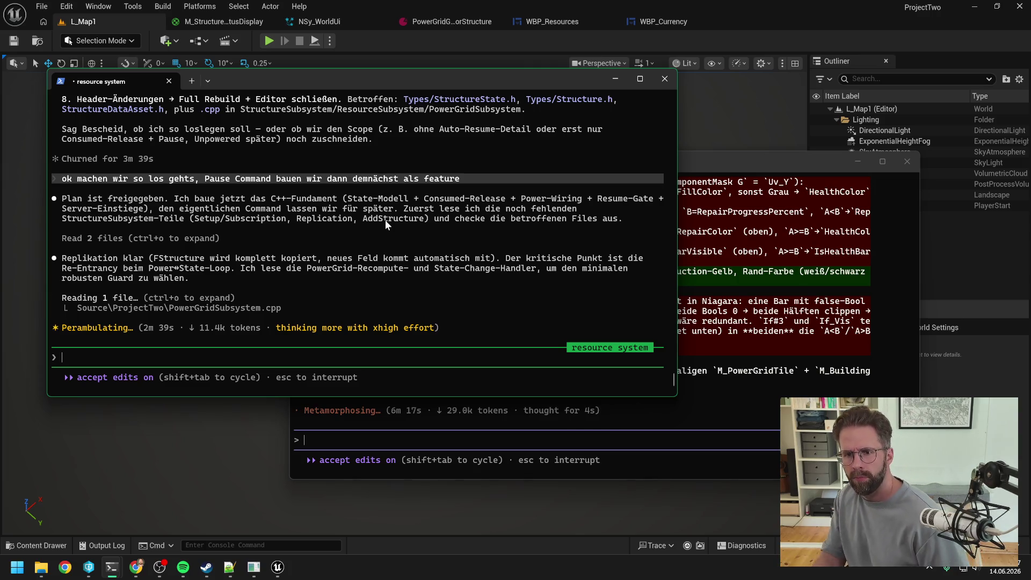
pyautogui.click(723, 159)
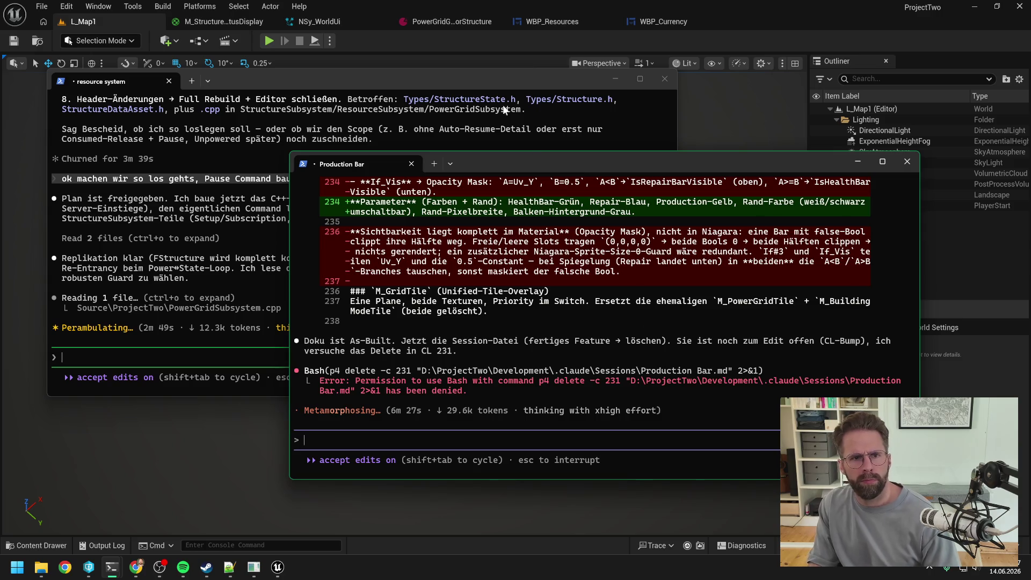
# Start a play-in-editor test of L_Map1 and select the Main Hall building
pyautogui.click(385, 37)
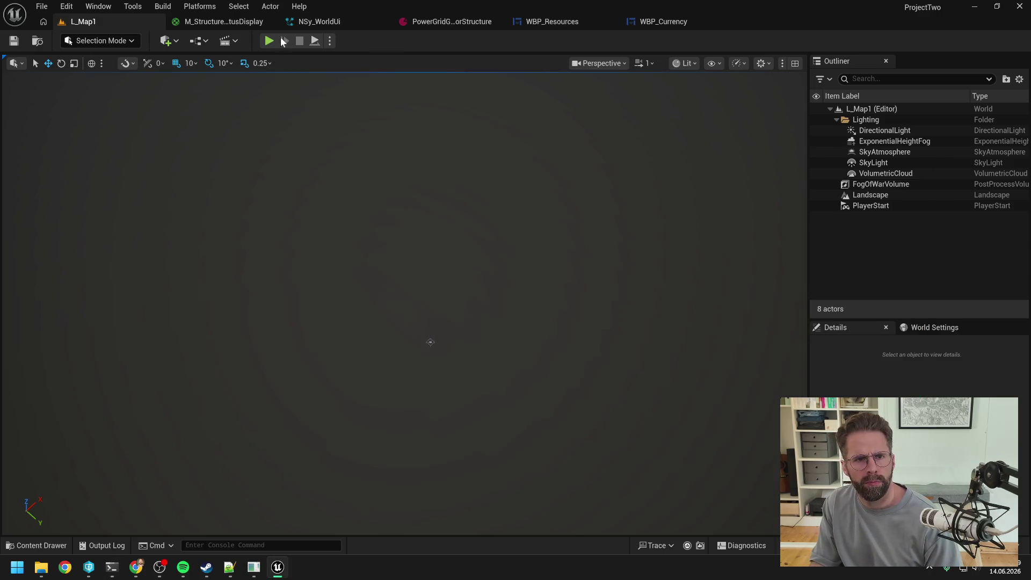
pyautogui.hotkey('alt', 'p')
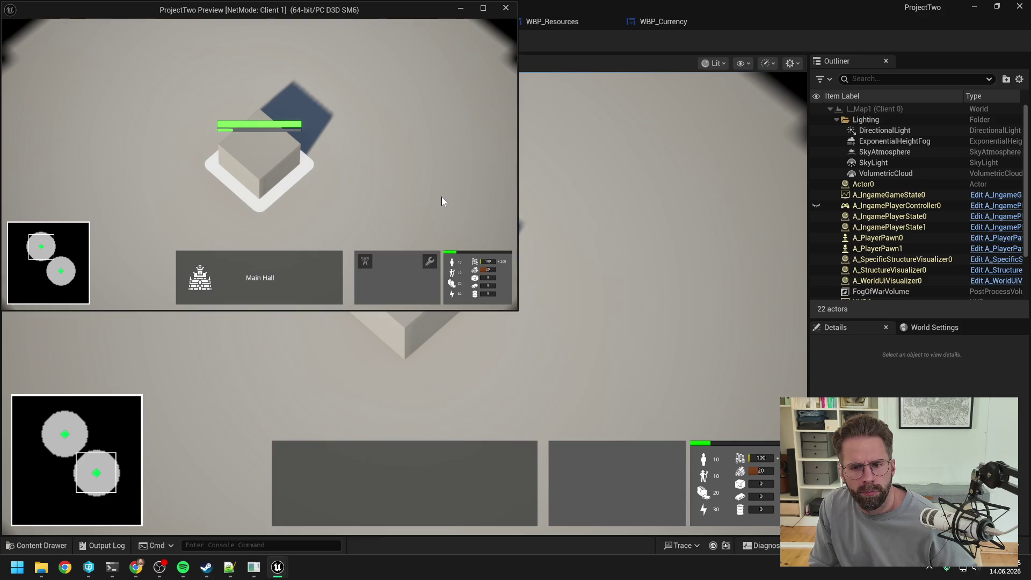
pyautogui.scroll(-1, 442, 197)
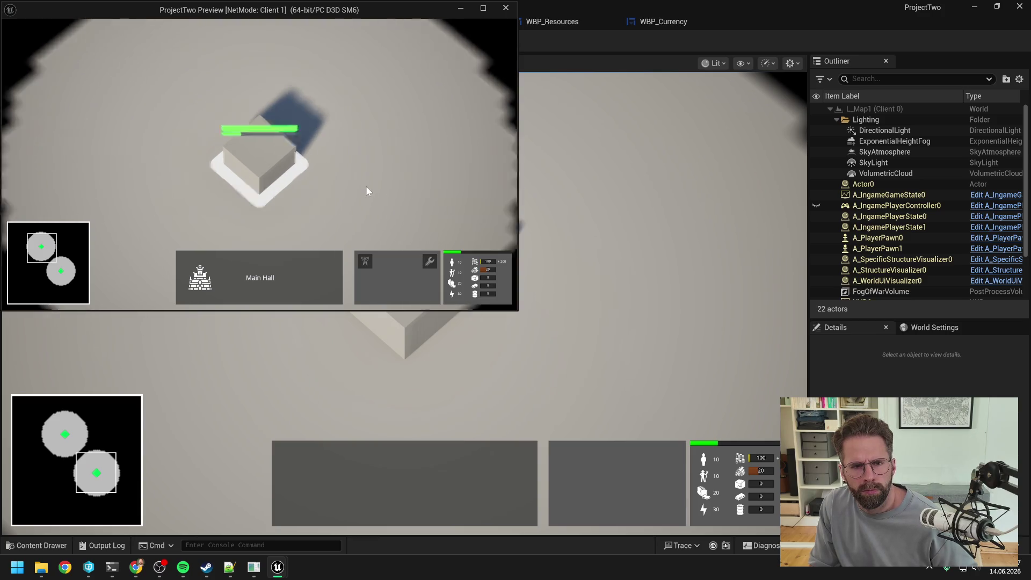
pyautogui.scroll(1, 367, 188)
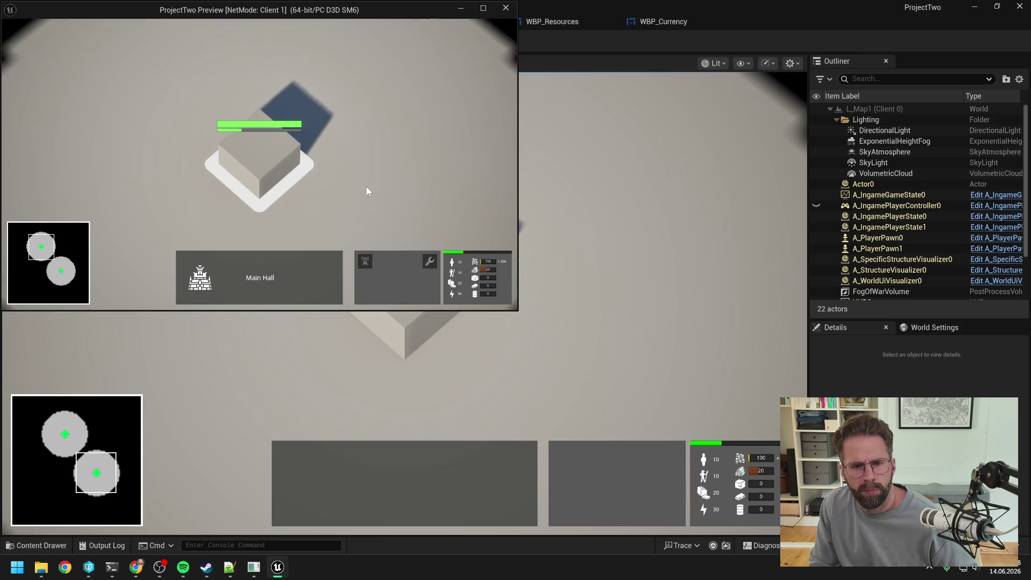
pyautogui.click(366, 187)
pyautogui.click(266, 162)
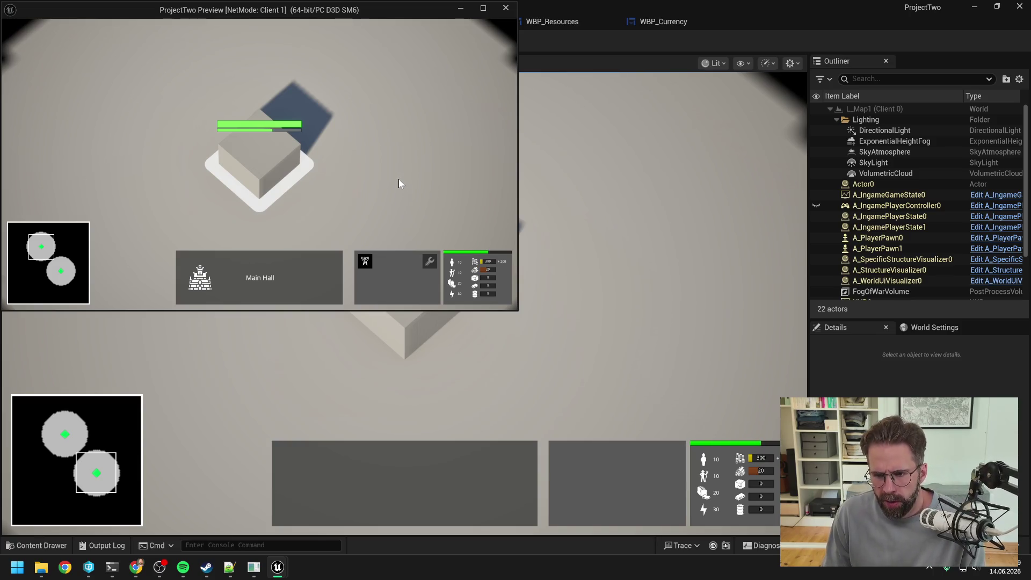
pyautogui.click(414, 195)
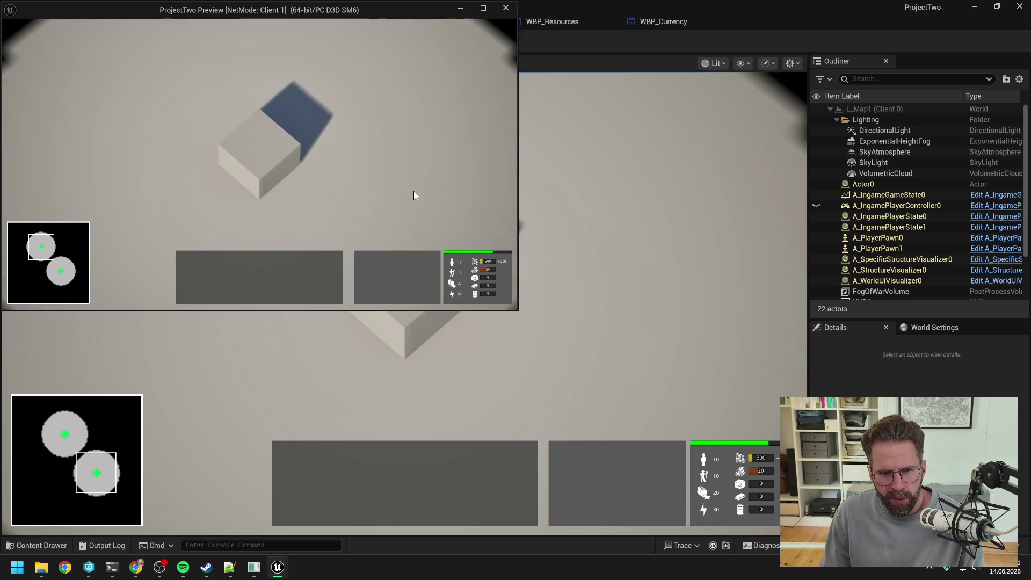
pyautogui.click(273, 166)
# Place a Power Grid Generator, cancel build mode, pan around the map, and stop the play session
pyautogui.click(365, 264)
pyautogui.press('w')
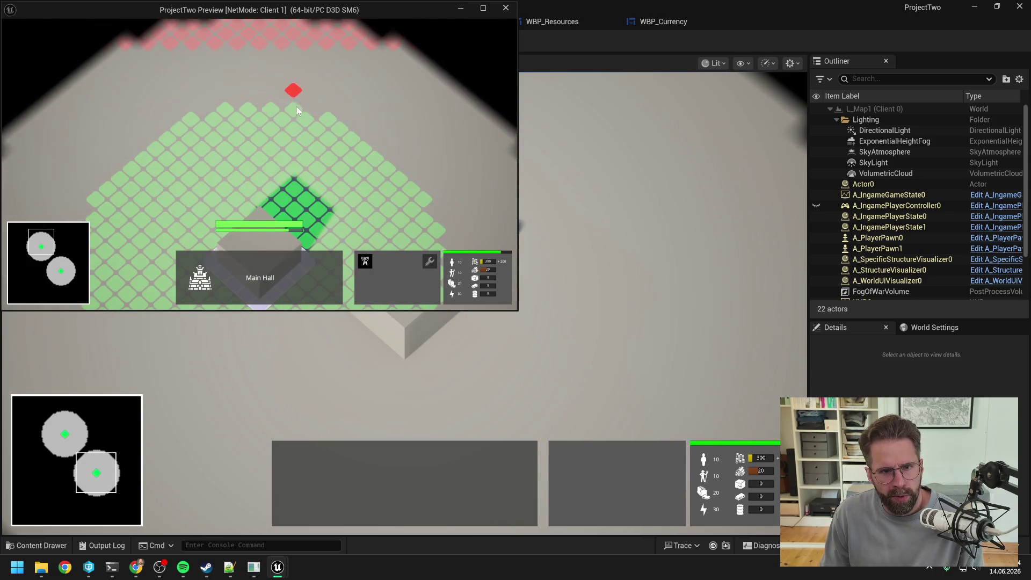
pyautogui.click(297, 110)
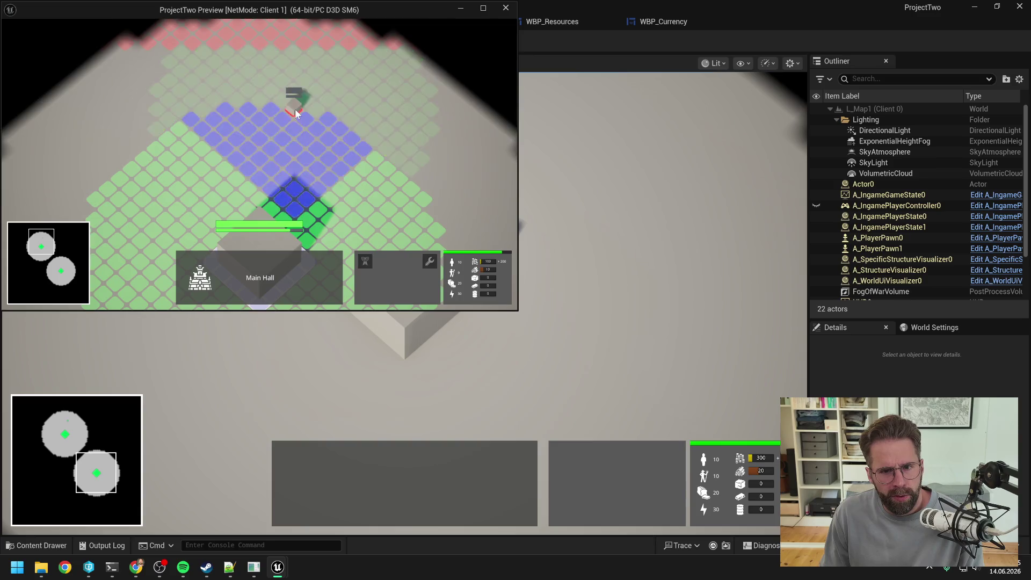
pyautogui.press('a')
pyautogui.press('s')
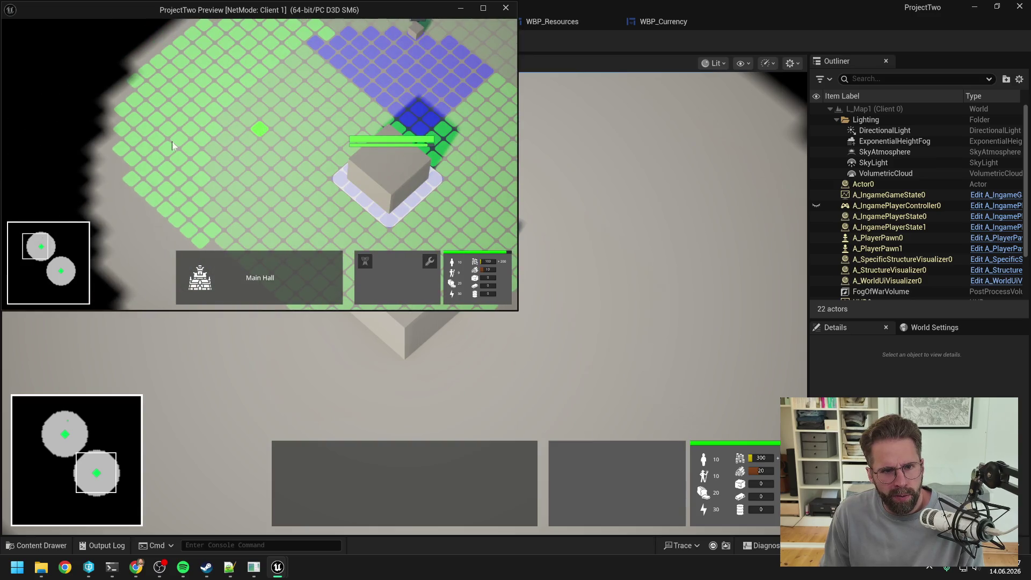
pyautogui.rightClick(247, 145)
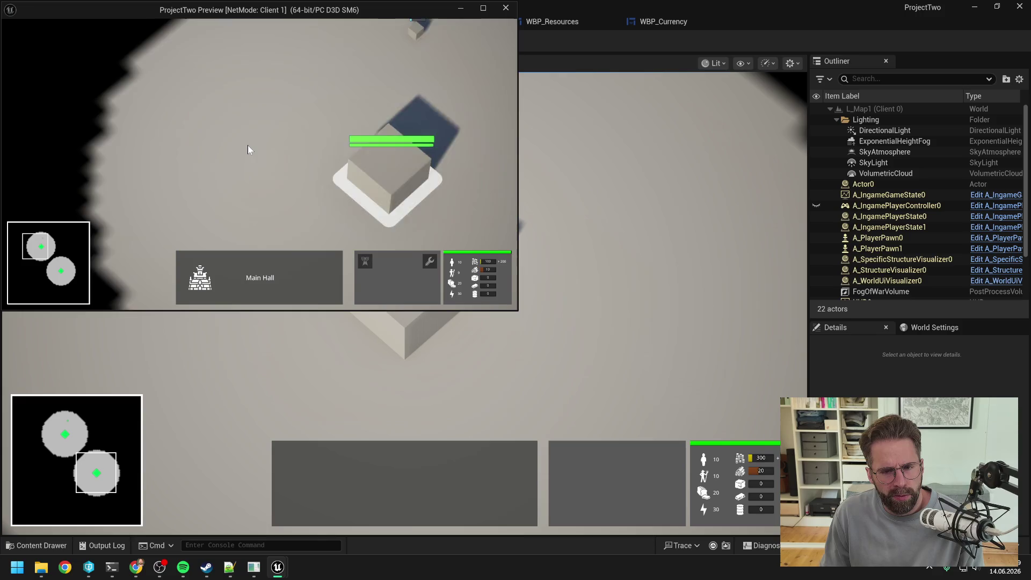
pyautogui.press('d')
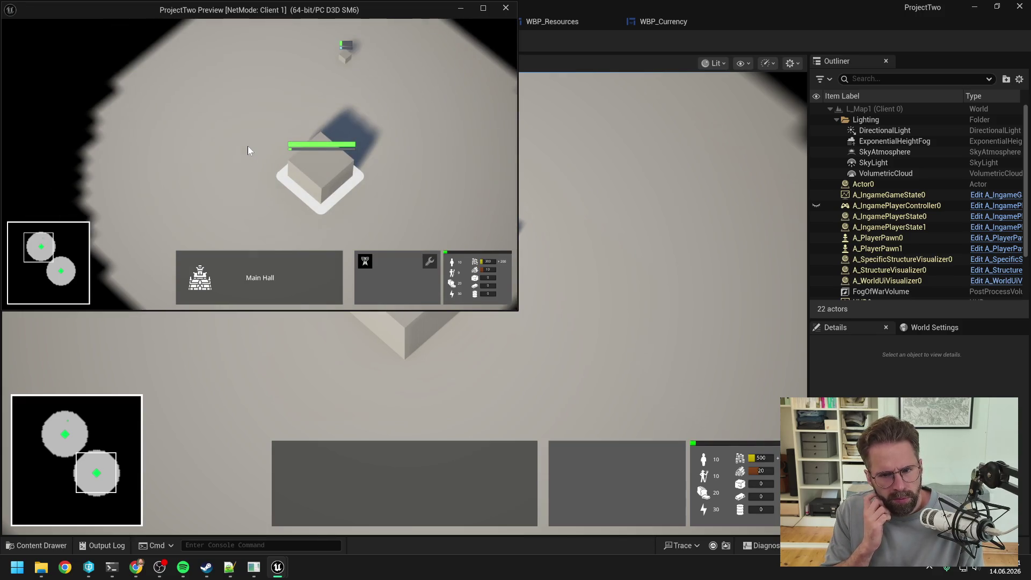
pyautogui.press('d')
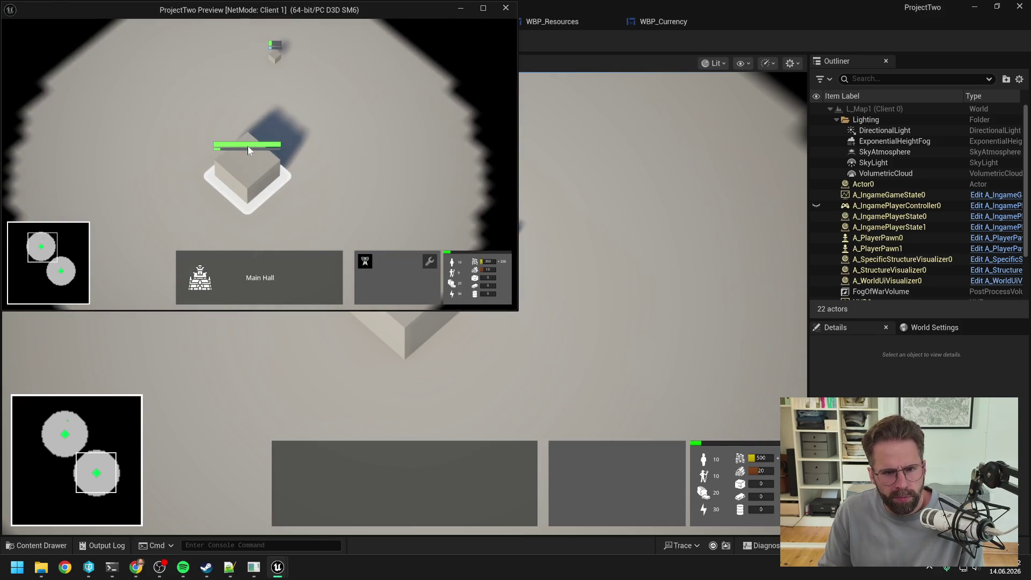
pyautogui.press('a')
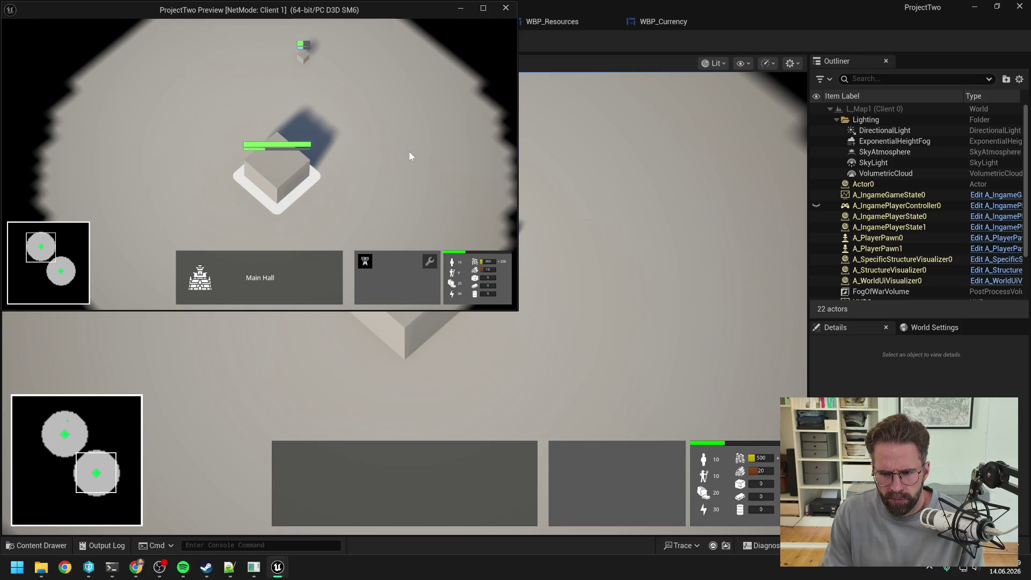
pyautogui.press('Escape')
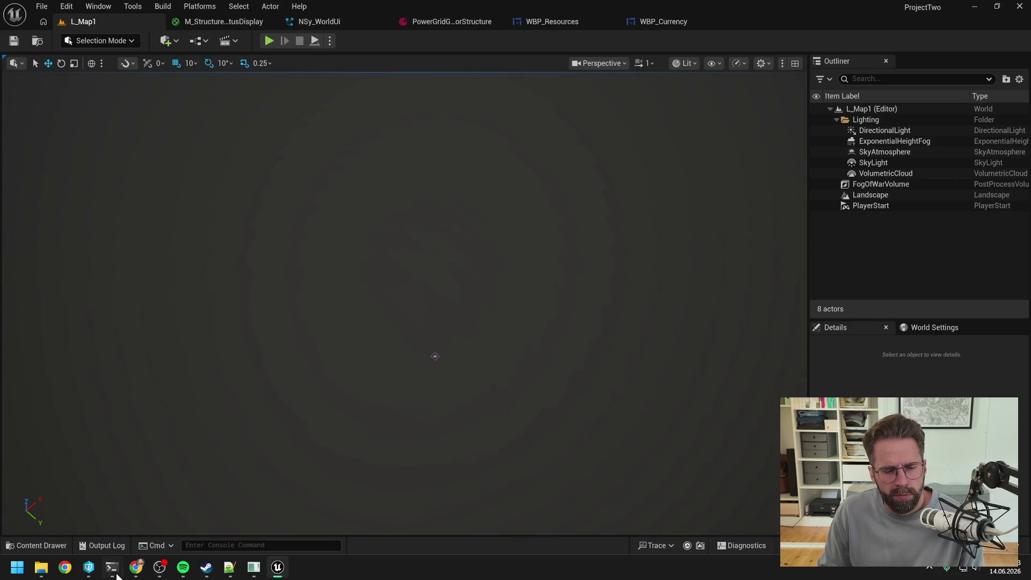
# Read the Production Bar session's note to revert and delete Production Bar.md, then bring up P4V
pyautogui.moveTo(111, 571)
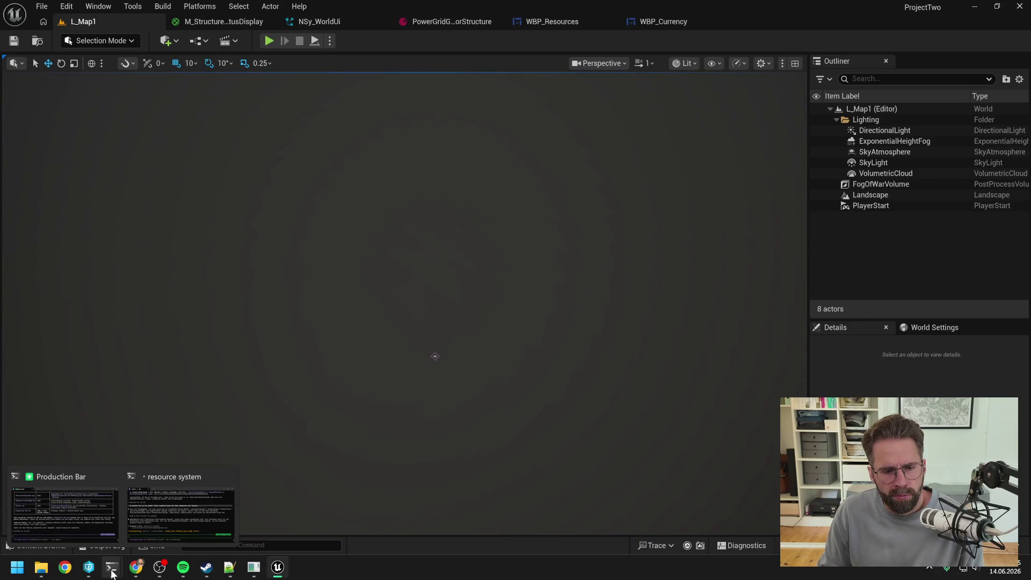
pyautogui.click(177, 510)
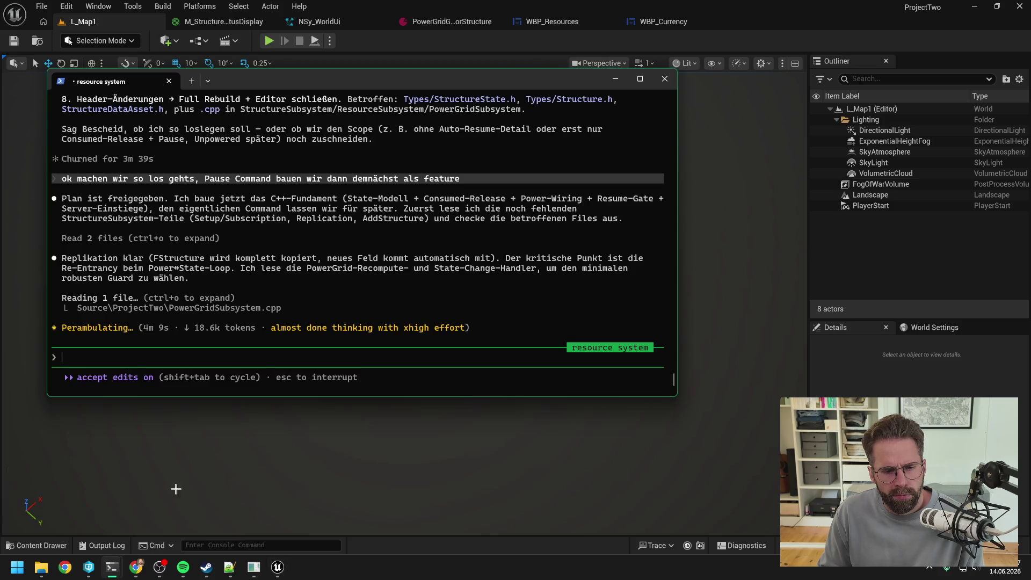
pyautogui.click(76, 509)
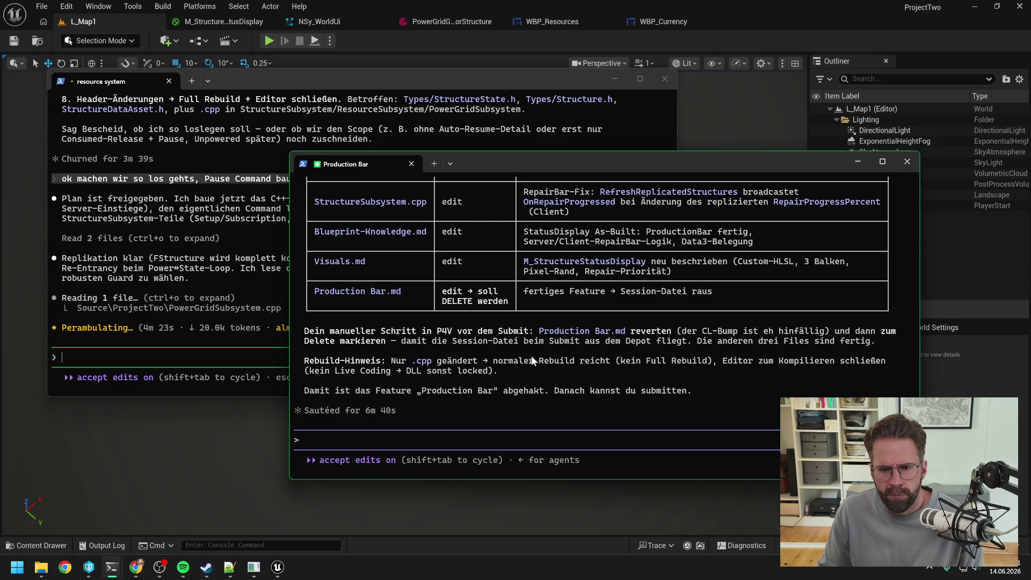
pyautogui.scroll(5, 531, 356)
pyautogui.scroll(4, 534, 356)
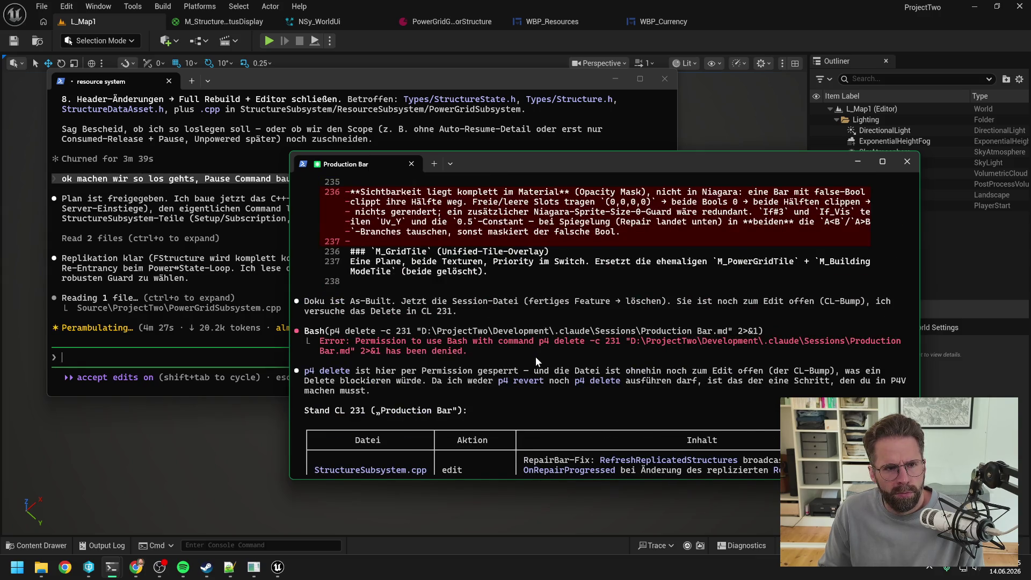
pyautogui.scroll(-1, 537, 357)
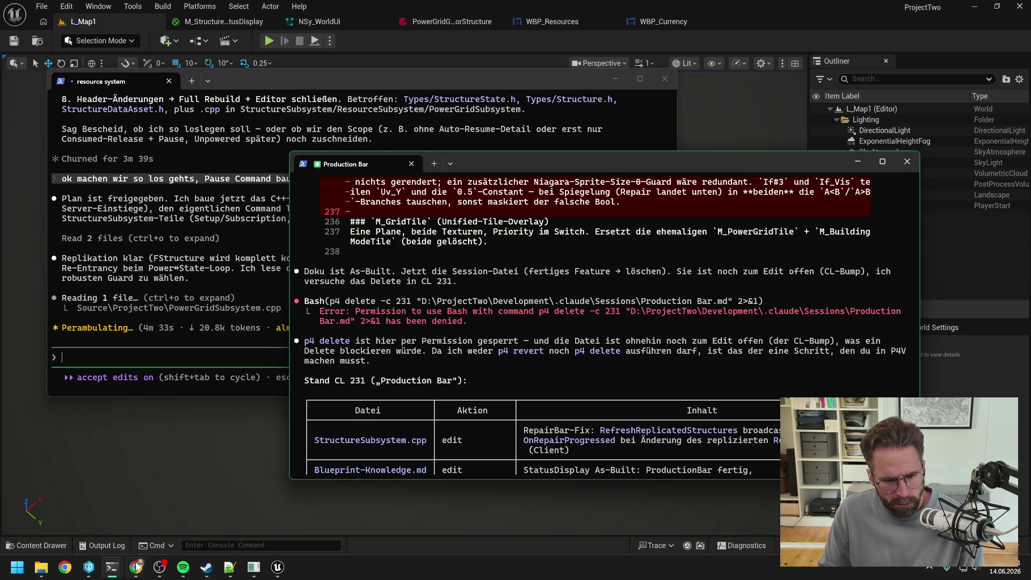
pyautogui.click(88, 566)
pyautogui.scroll(20, 371, 272)
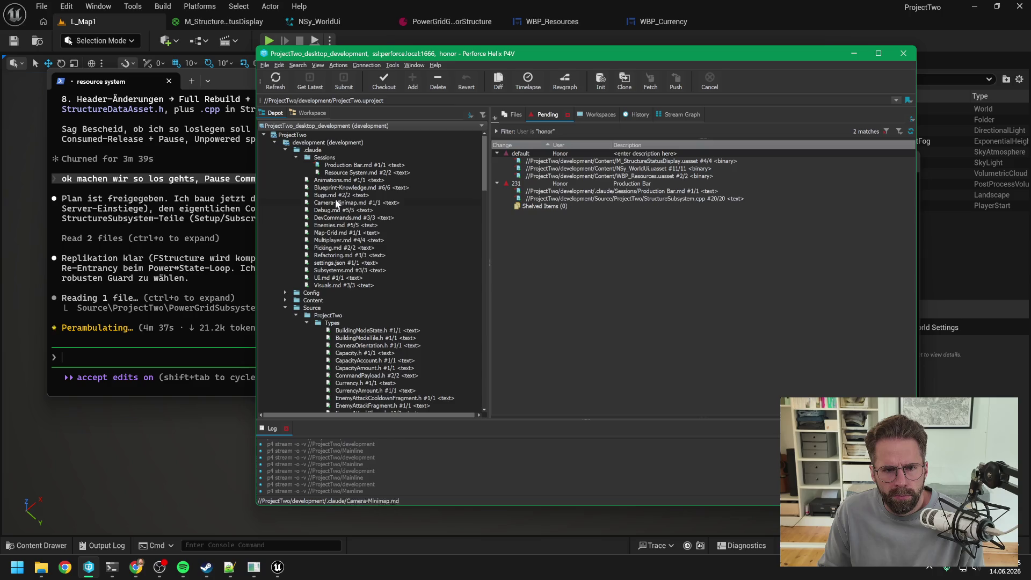
# Refresh changelist 231 and repeatedly try Revert If Unchanged on Production Bar.md; nothing gets reverted
pyautogui.click(275, 81)
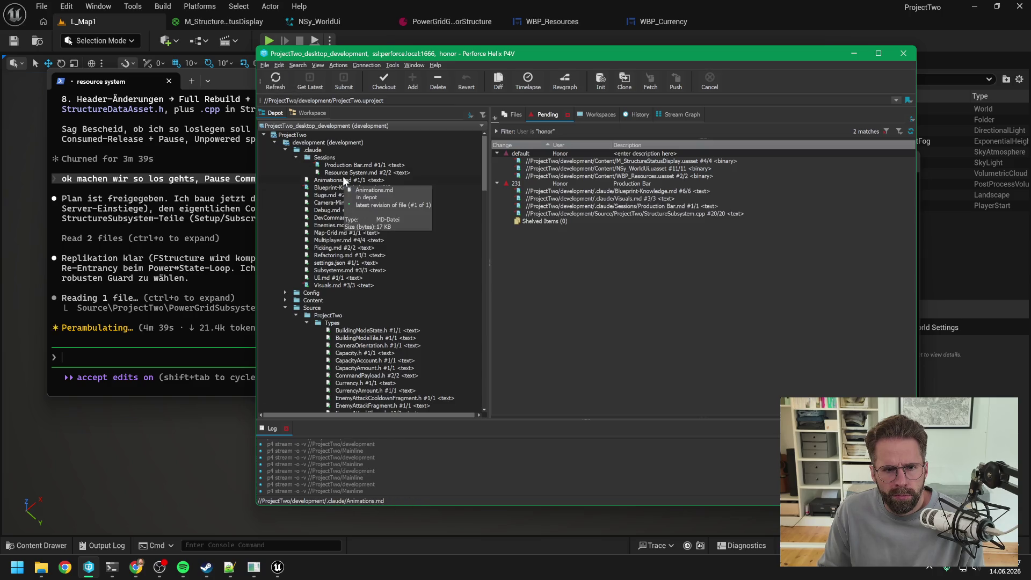
pyautogui.click(352, 164)
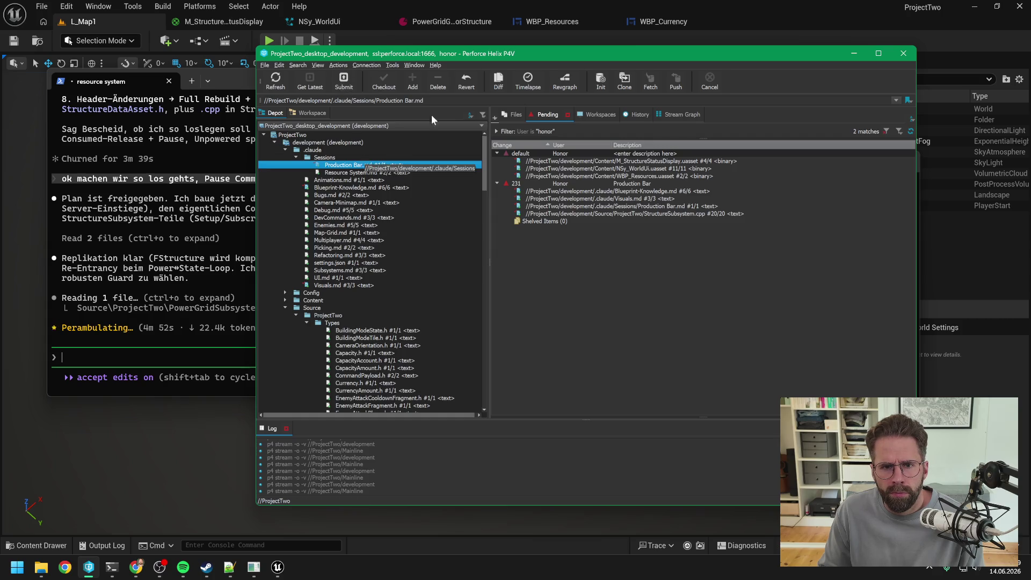
pyautogui.click(463, 82)
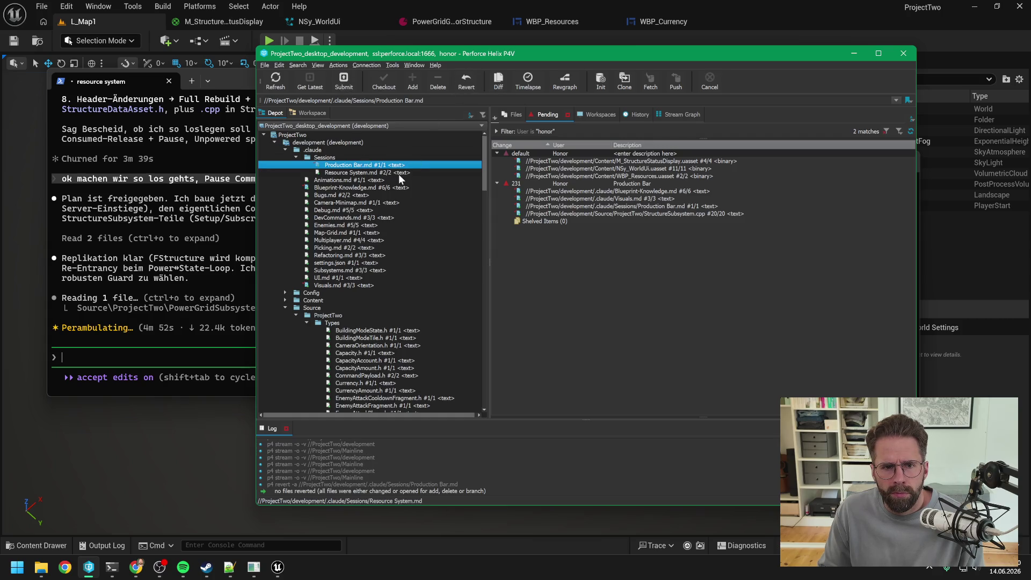
pyautogui.click(345, 173)
pyautogui.click(343, 166)
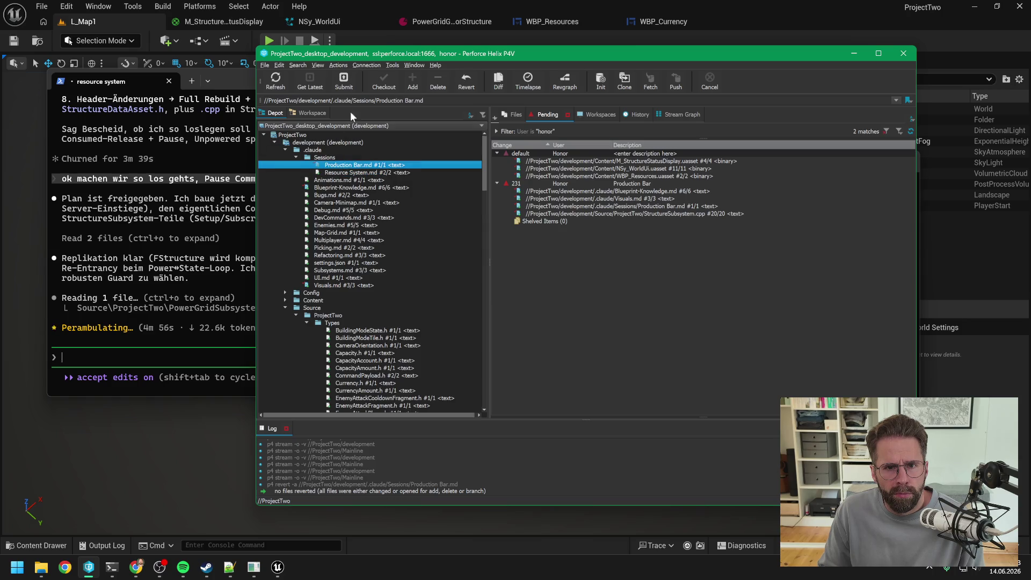
pyautogui.click(274, 80)
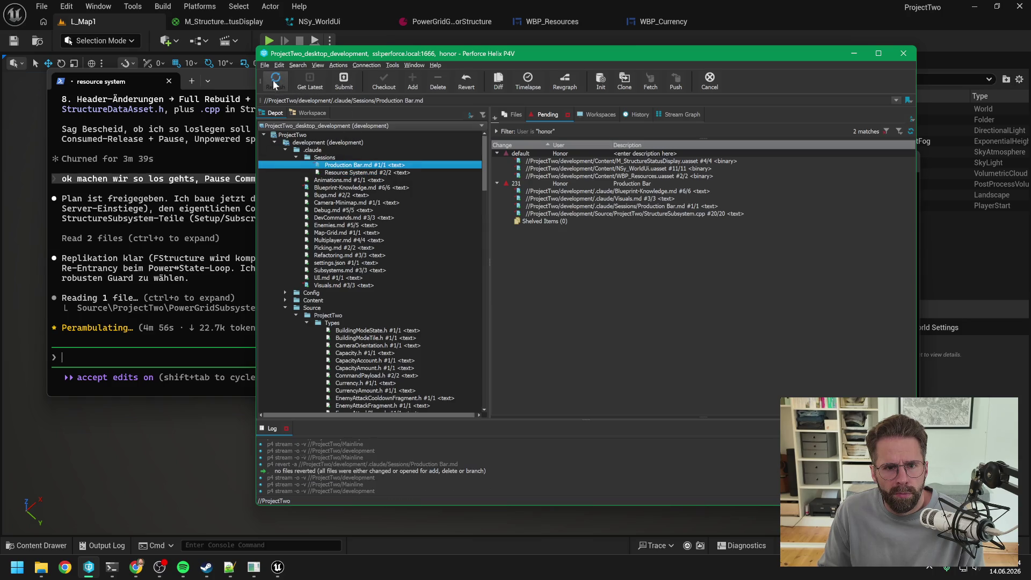
pyautogui.click(468, 81)
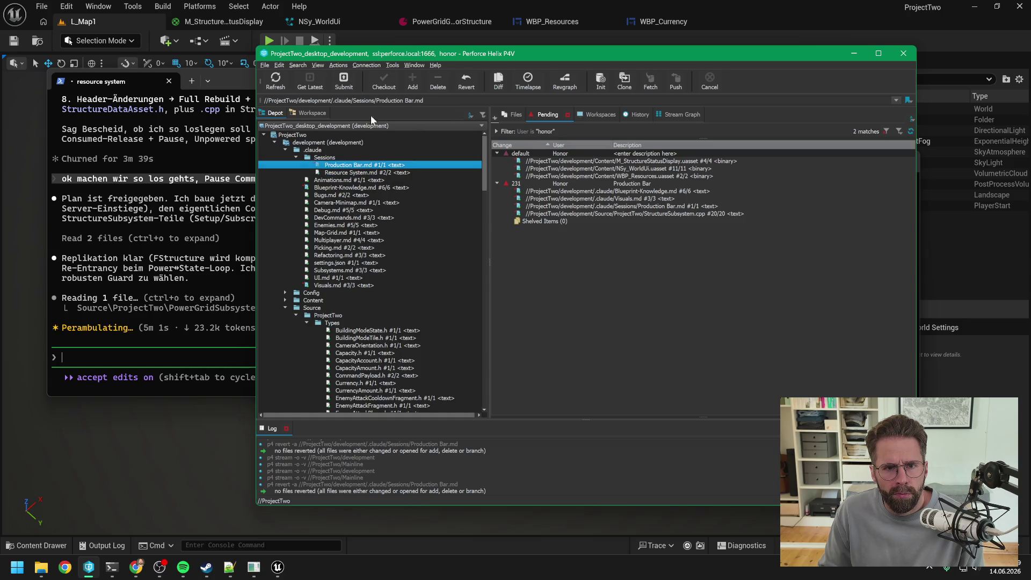
pyautogui.click(467, 82)
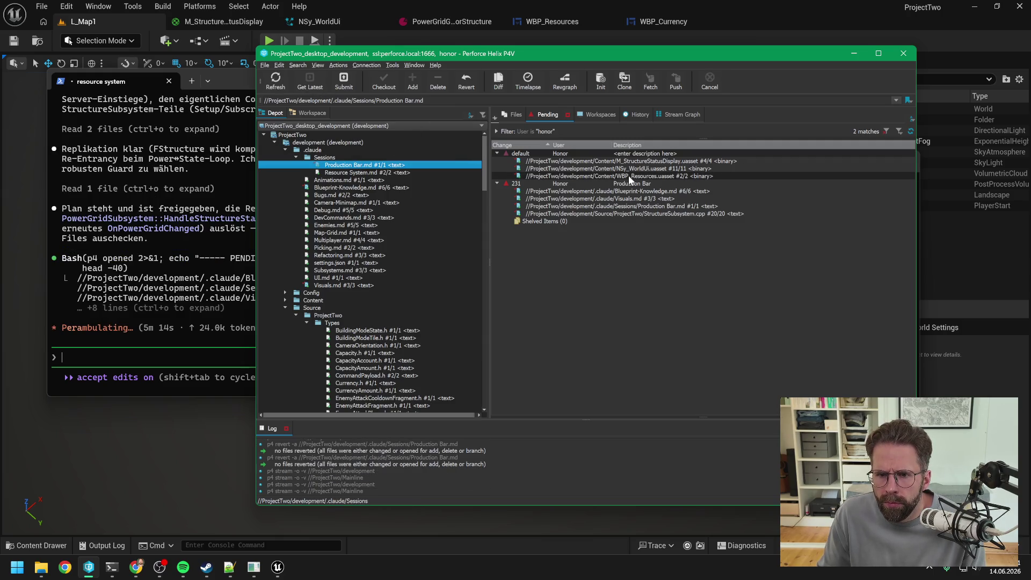
pyautogui.click(559, 253)
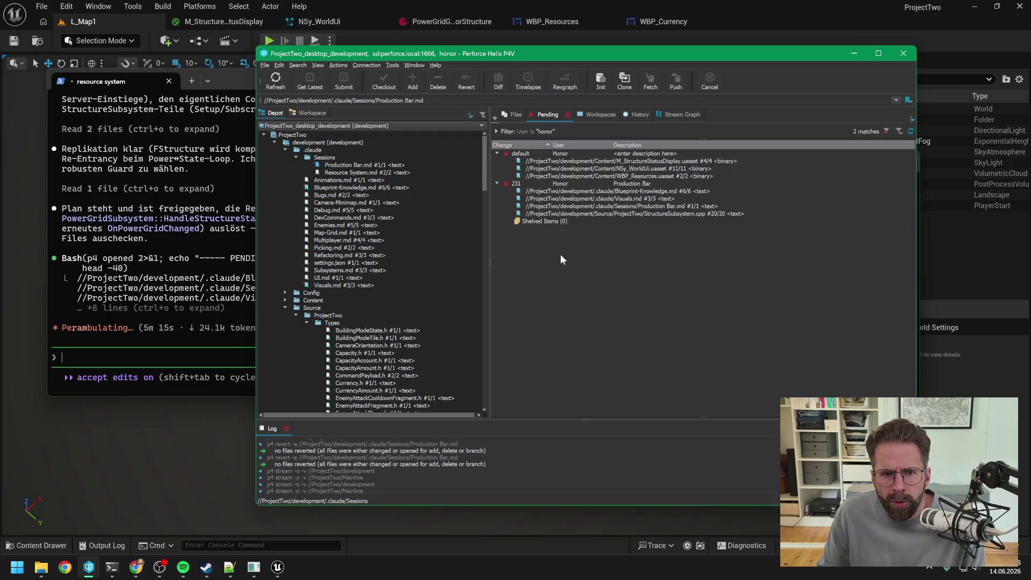
pyautogui.click(354, 166)
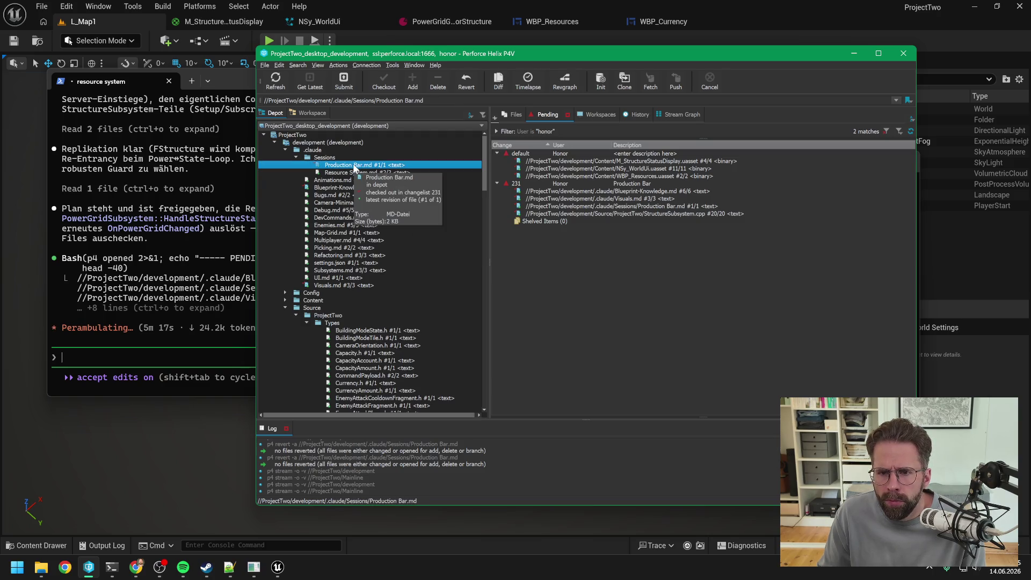
# Revert Production Bar.md from changelist 231
pyautogui.rightClick(594, 205)
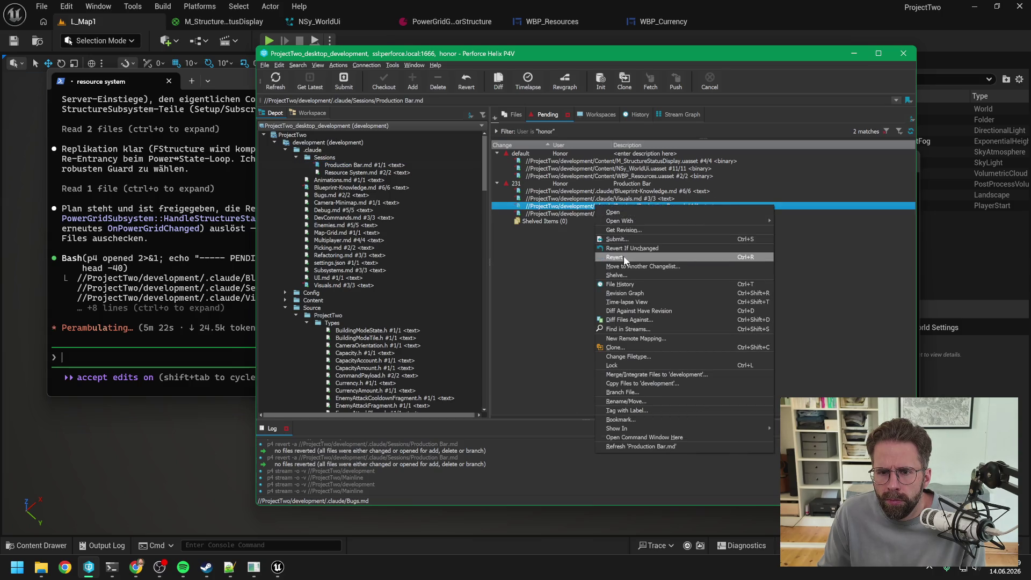
pyautogui.click(623, 257)
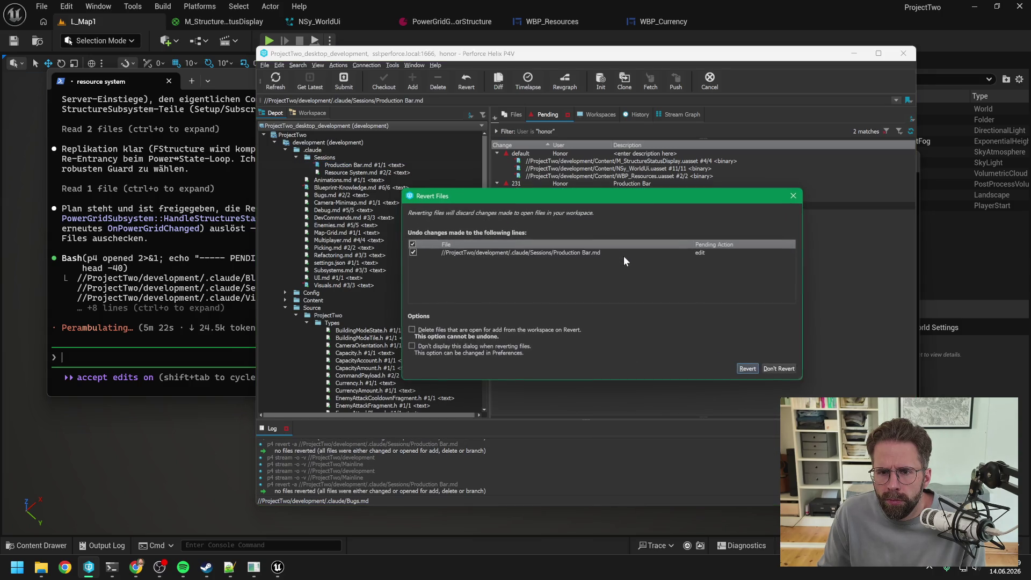
pyautogui.click(747, 368)
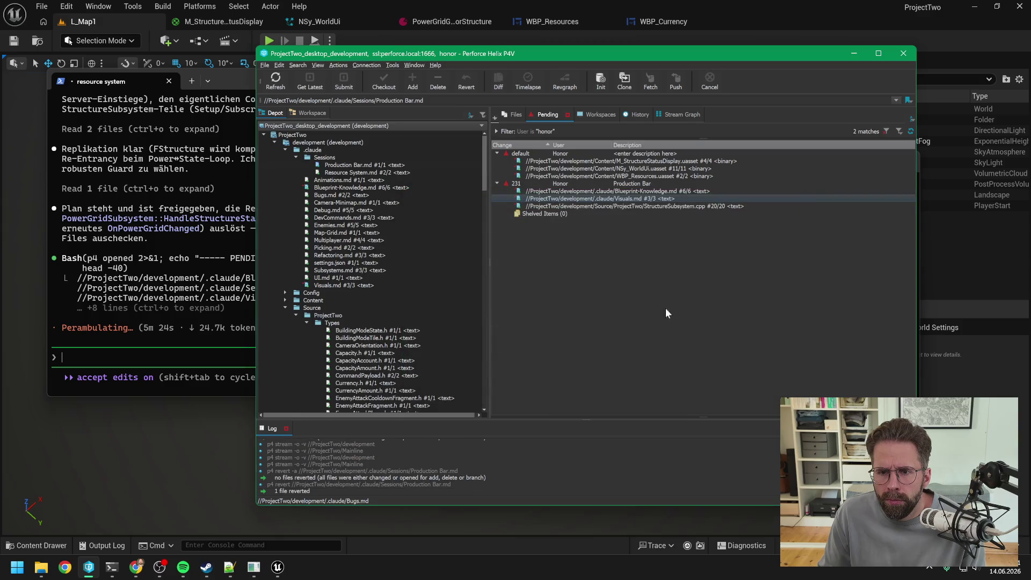
# Mark Production Bar.md for delete and move it with the default changelist files into changelist 231
pyautogui.click(353, 163)
pyautogui.click(433, 80)
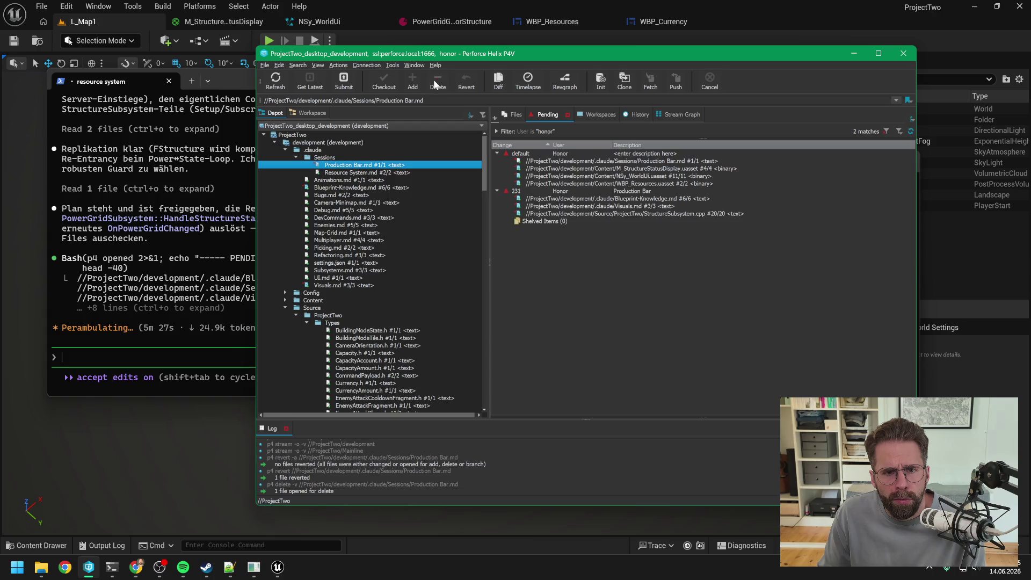
pyautogui.click(613, 183)
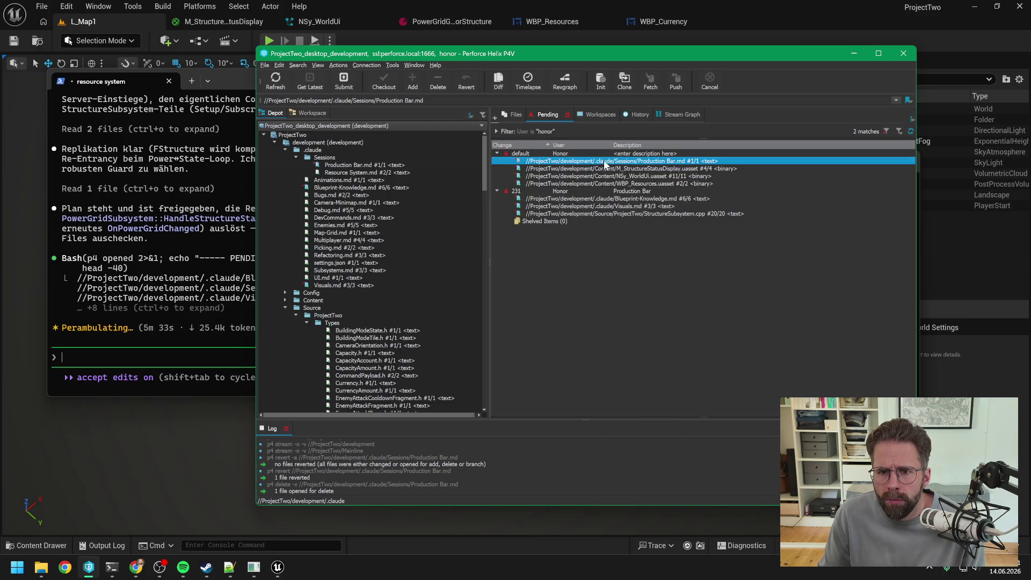
pyautogui.moveTo(583, 196); pyautogui.dragTo(583, 194)
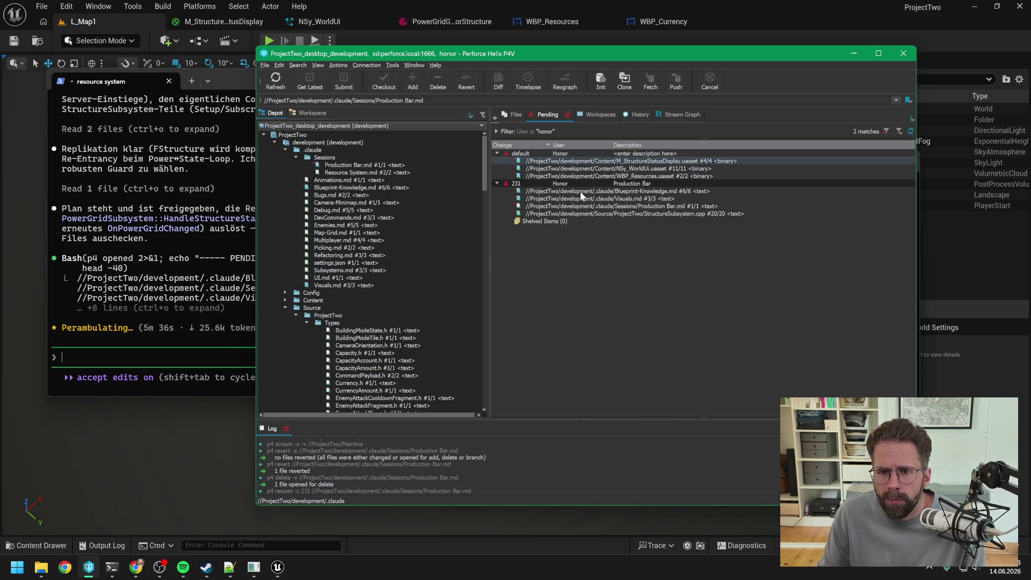
pyautogui.click(598, 169)
pyautogui.keyDown('ctrl'); pyautogui.click(599, 161); pyautogui.keyUp('ctrl')
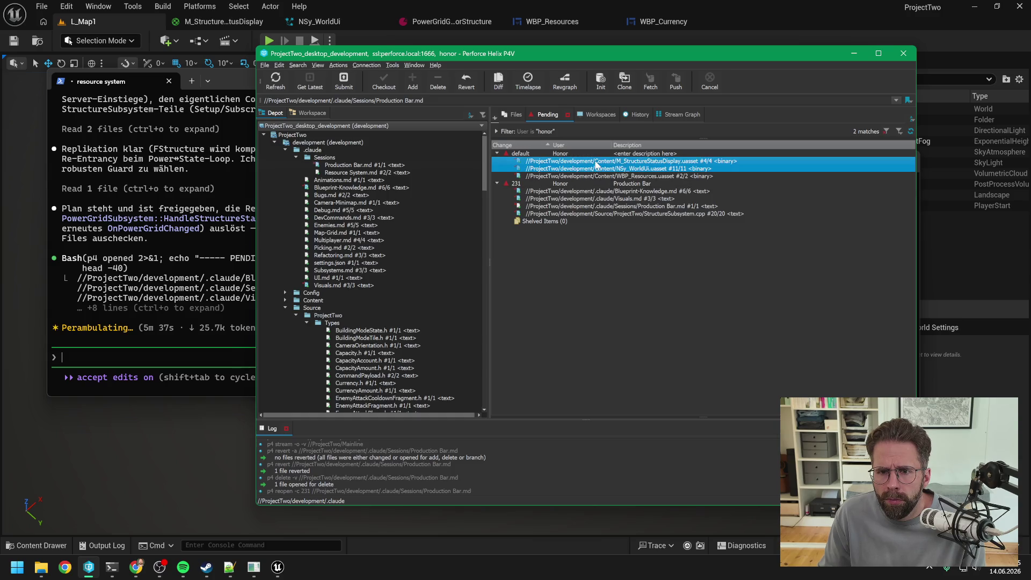
pyautogui.keyDown('ctrl'); pyautogui.click(600, 175); pyautogui.keyUp('ctrl')
pyautogui.moveTo(604, 176); pyautogui.dragTo(599, 184)
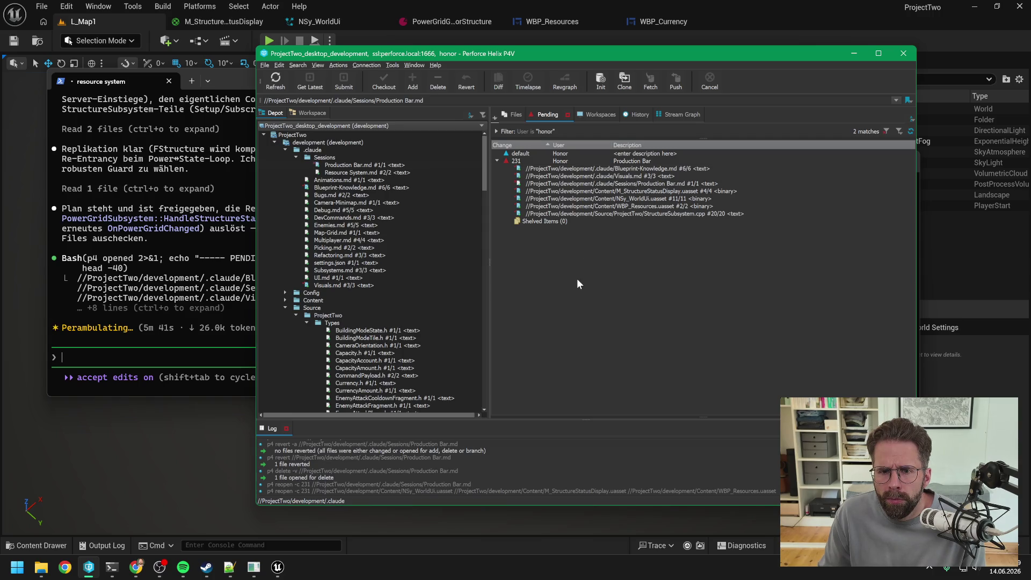
# Bring the Production Bar session forward and read its changelist 231 summary and remaining manual step
pyautogui.moveTo(112, 567)
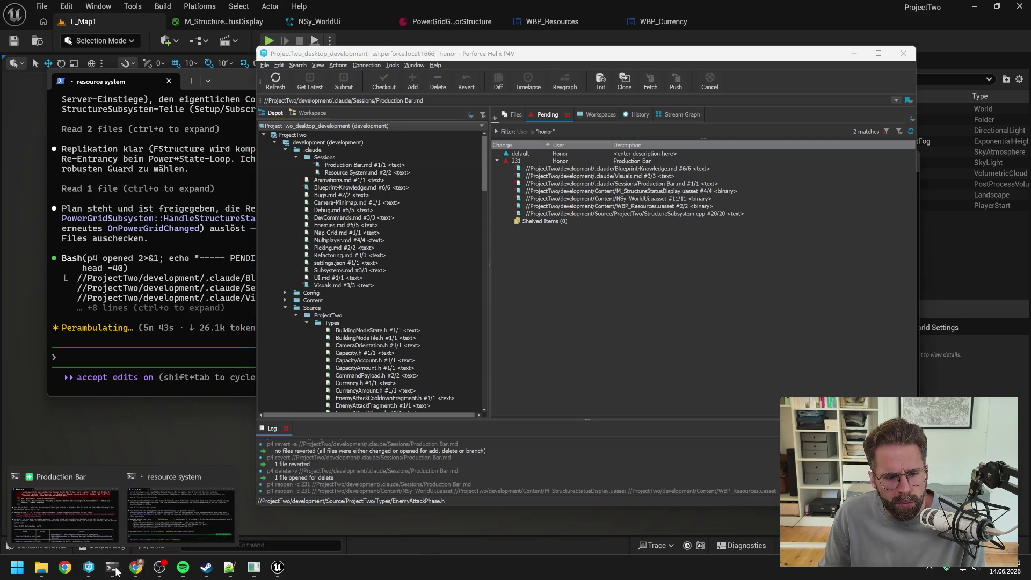
pyautogui.click(176, 498)
pyautogui.click(86, 511)
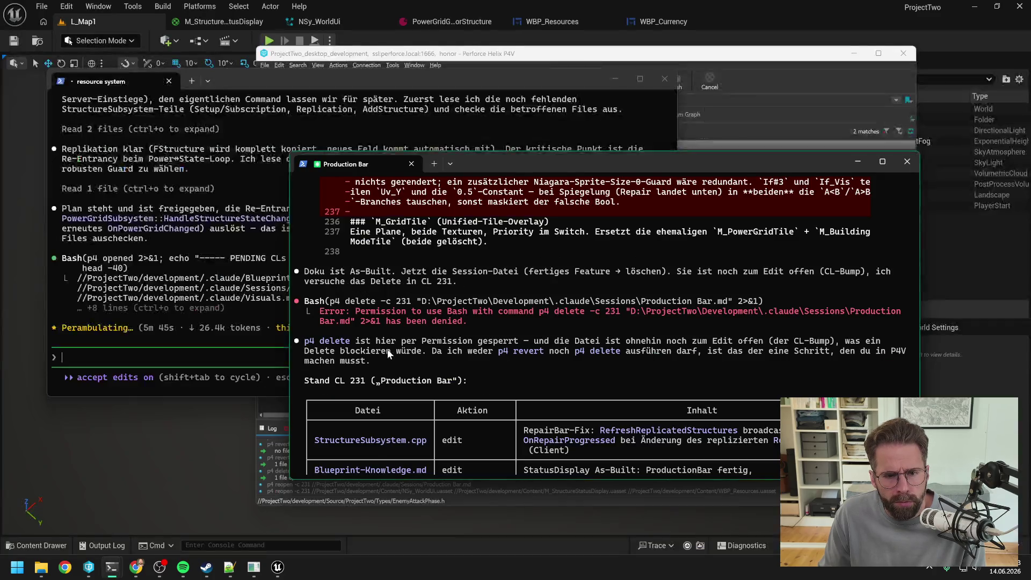
pyautogui.scroll(-5, 514, 323)
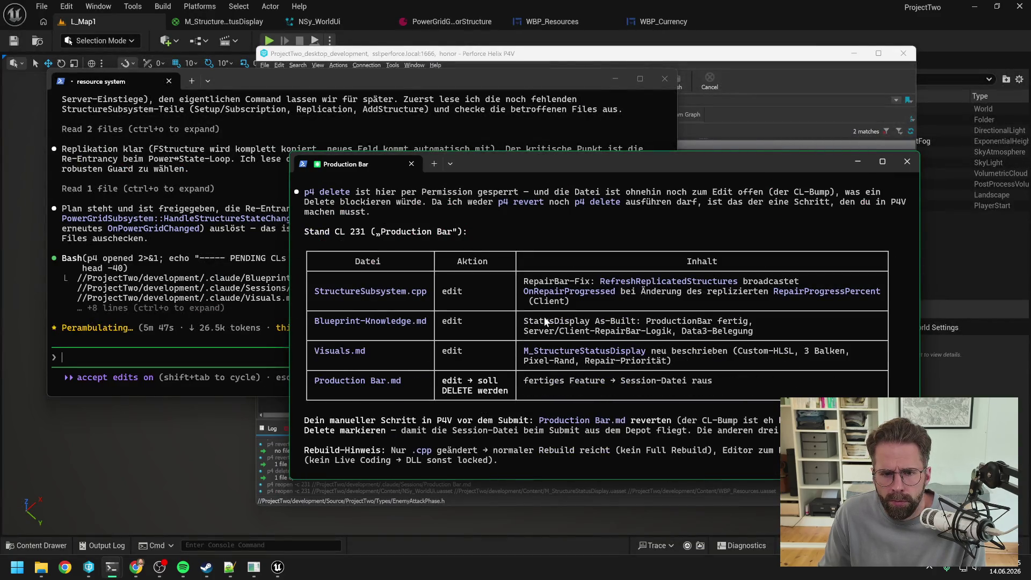
pyautogui.scroll(-3, 526, 306)
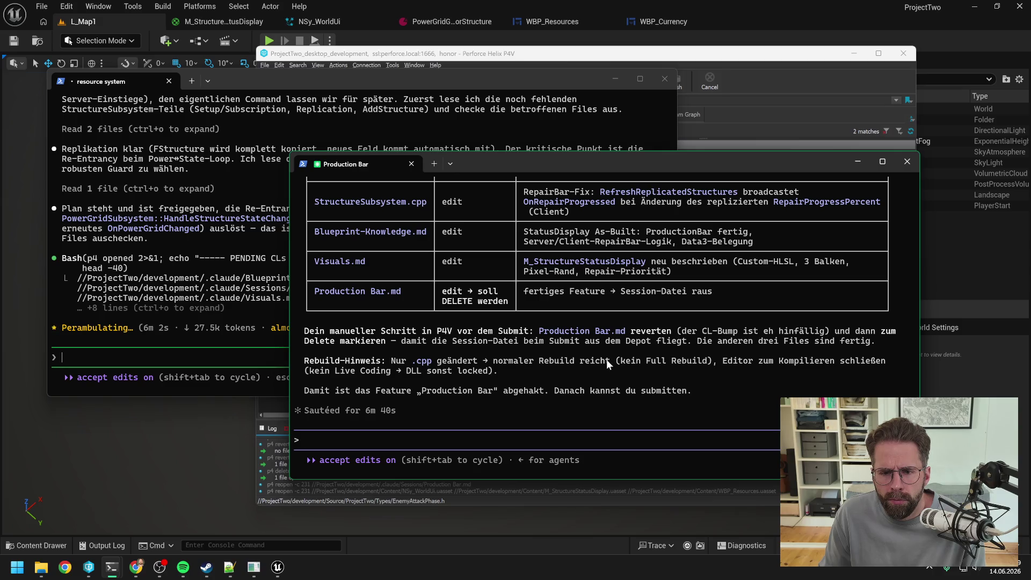
# Submit pending changelist 231 'Production Bar' with its 6 edited files and 1 deletion
pyautogui.click(703, 53)
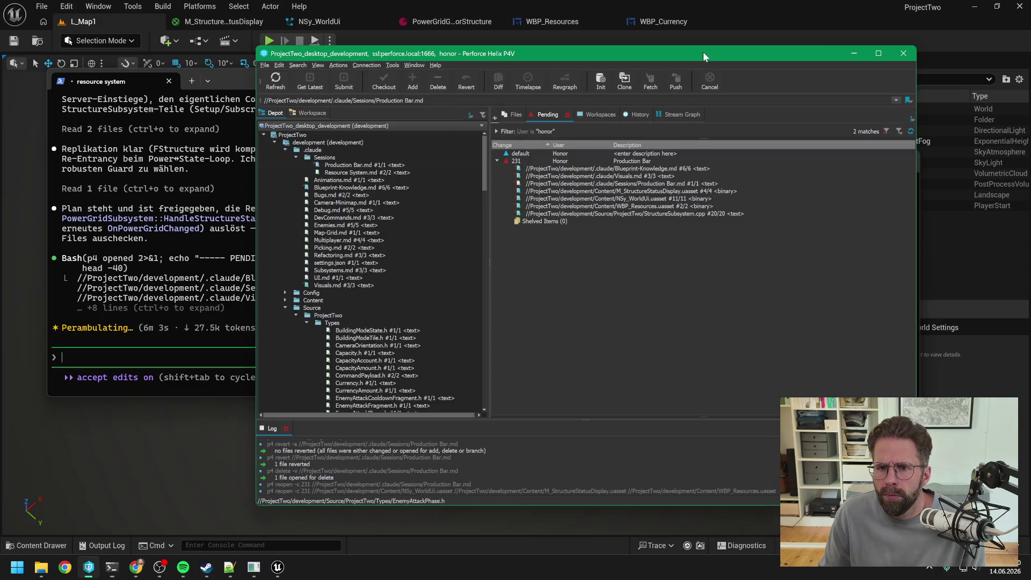
pyautogui.click(530, 160)
pyautogui.click(344, 80)
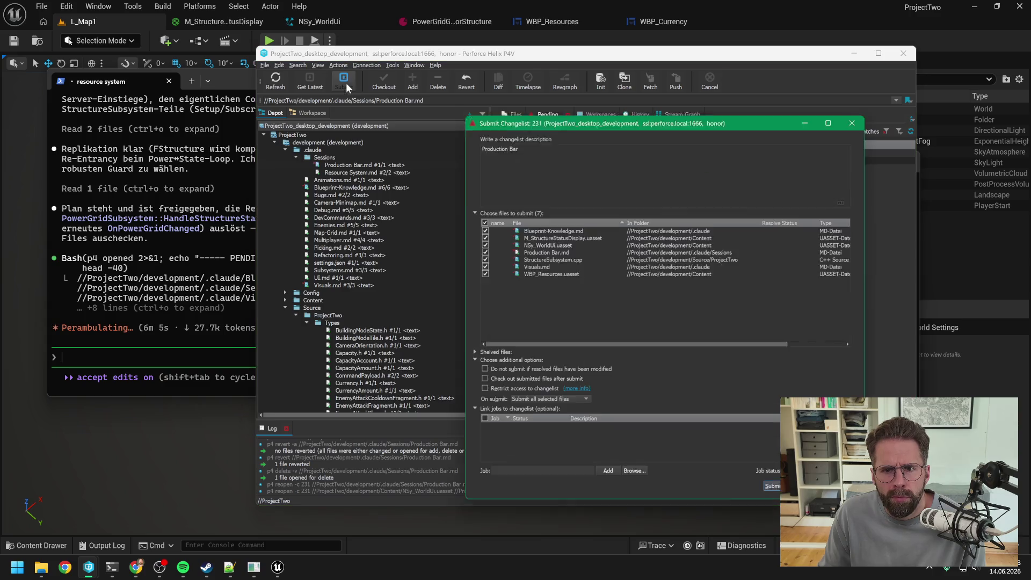
pyautogui.click(775, 495)
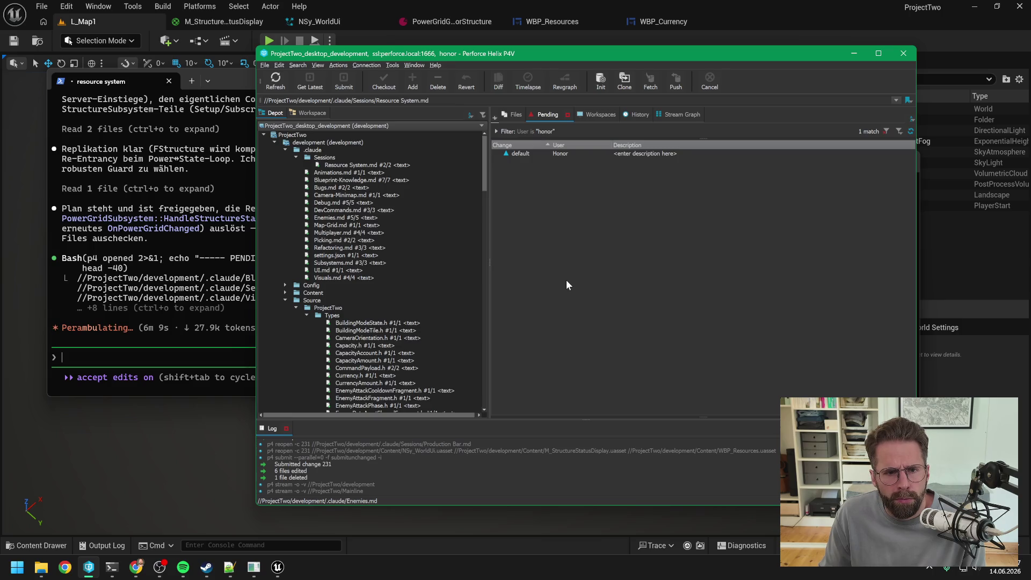
pyautogui.click(179, 291)
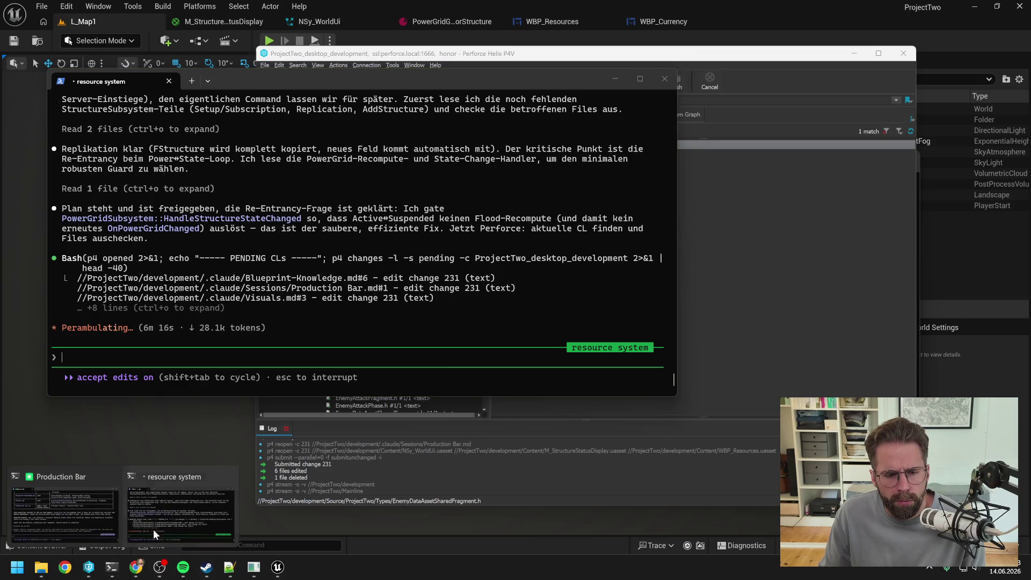
# Return to the resource system Claude session and read its reply asking about a fresh changelist for Suspend
pyautogui.click(112, 568)
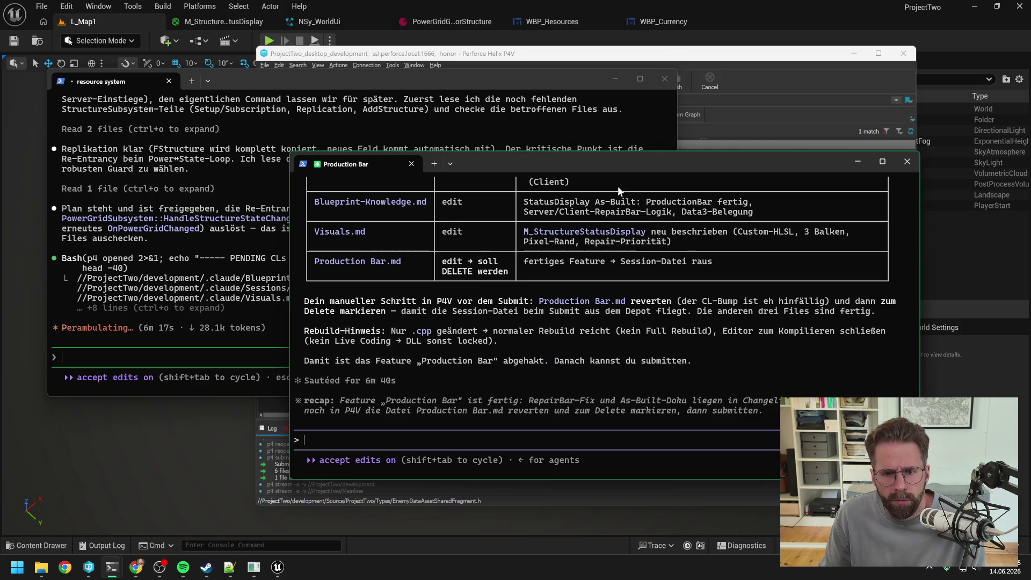
pyautogui.click(180, 541)
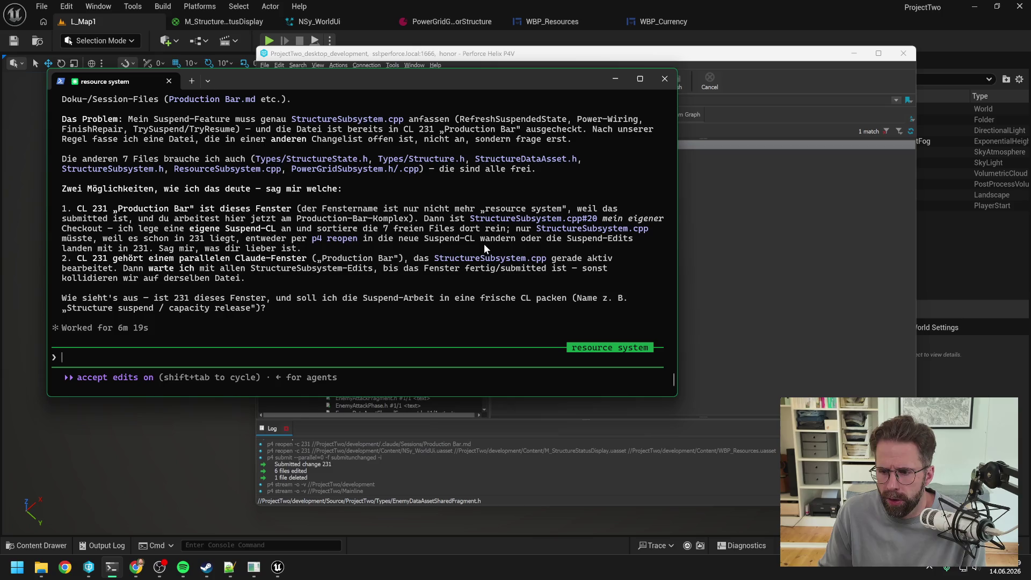
pyautogui.scroll(20, 484, 243)
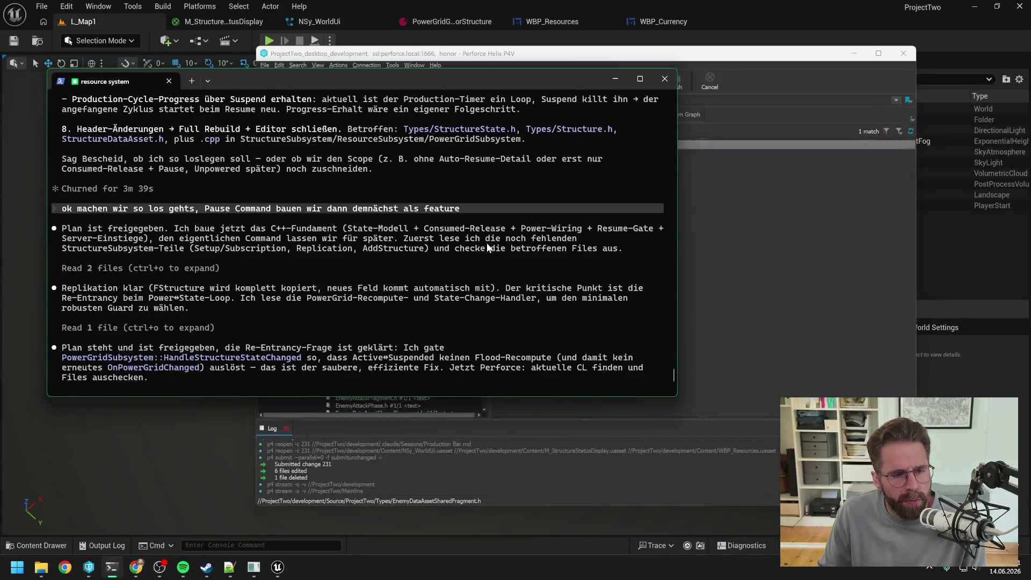
pyautogui.scroll(-6, 479, 247)
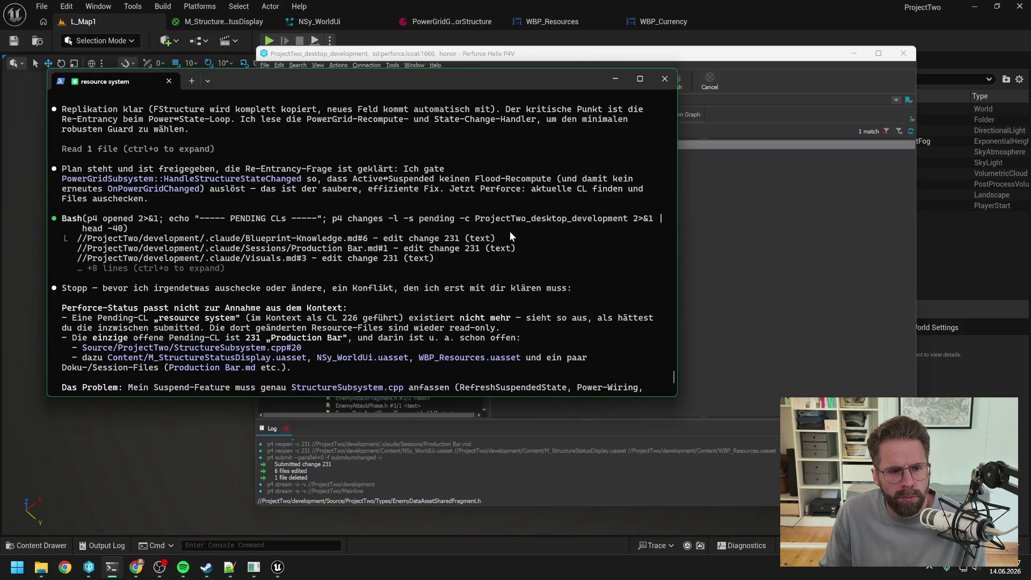
pyautogui.scroll(-2, 510, 230)
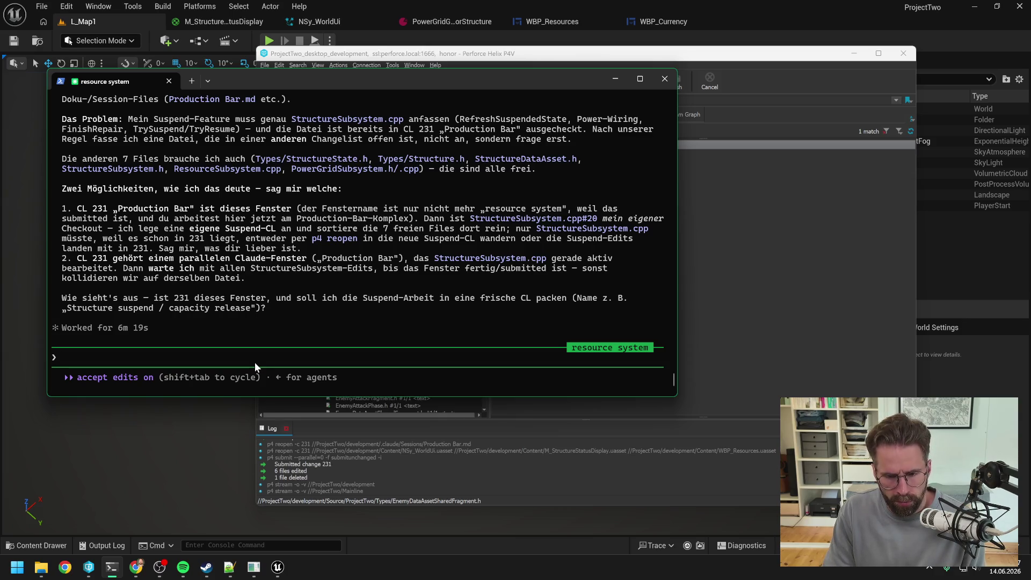
# Send the German reply 'Kannst neue Changelist anlegen … hast nun wieder alles und kannst loslegen'
pyautogui.write('Neue Ch')
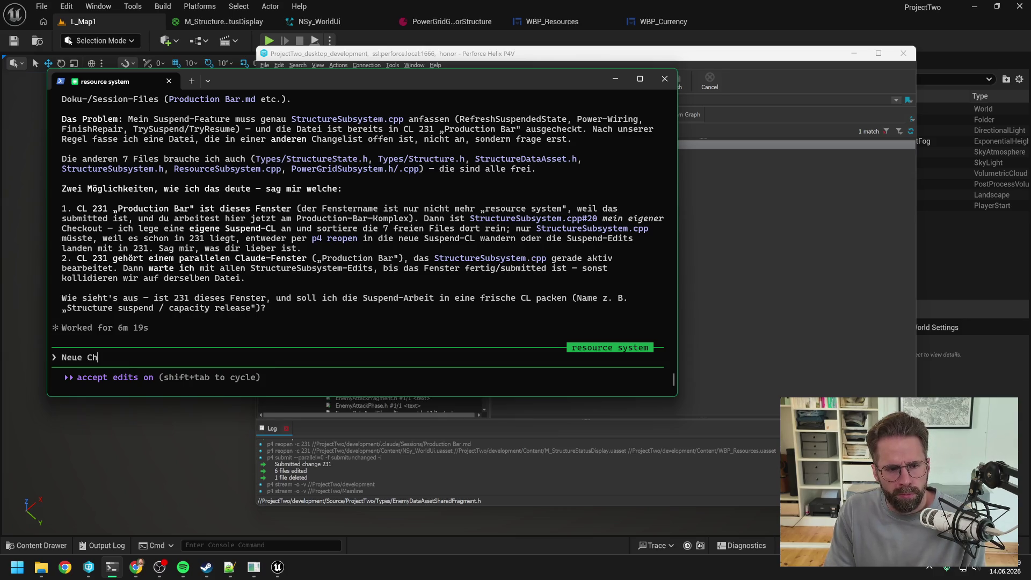
pyautogui.press('BackSpace')
pyautogui.press('BackSpace')
pyautogui.press('BackSpace')
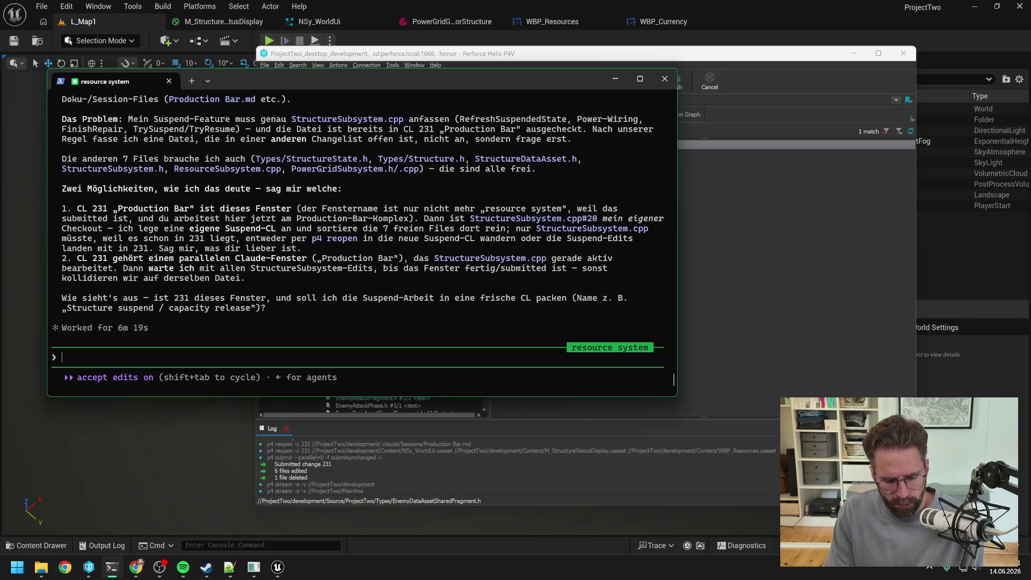
pyautogui.write('Kannst')
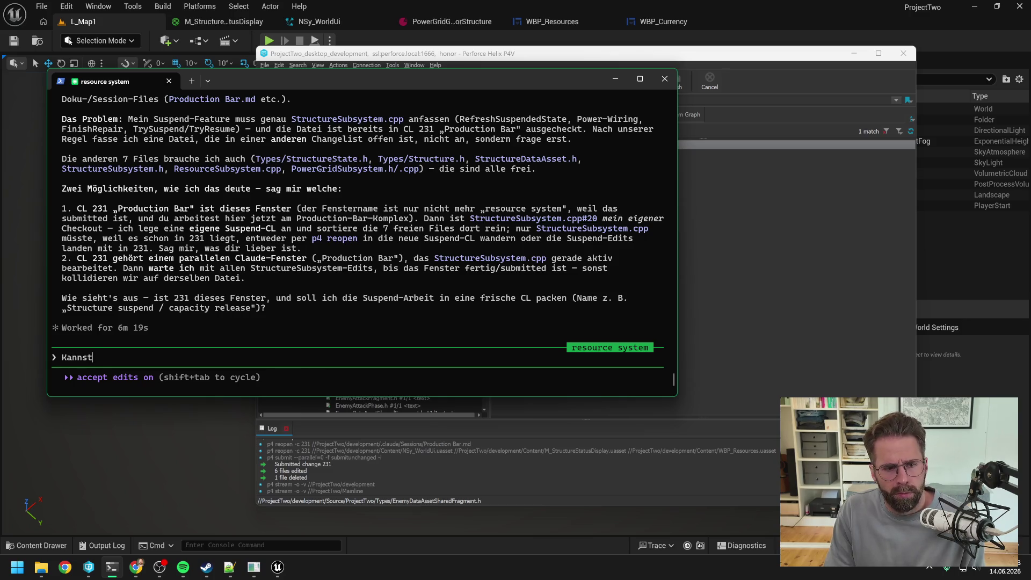
pyautogui.write(' neue Changelist ')
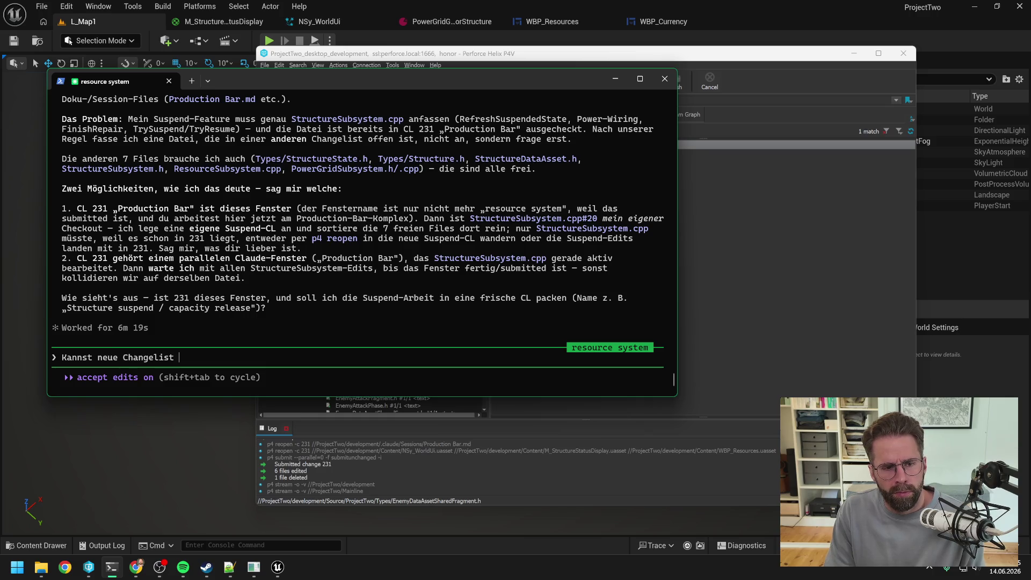
pyautogui.write('anlegen ')
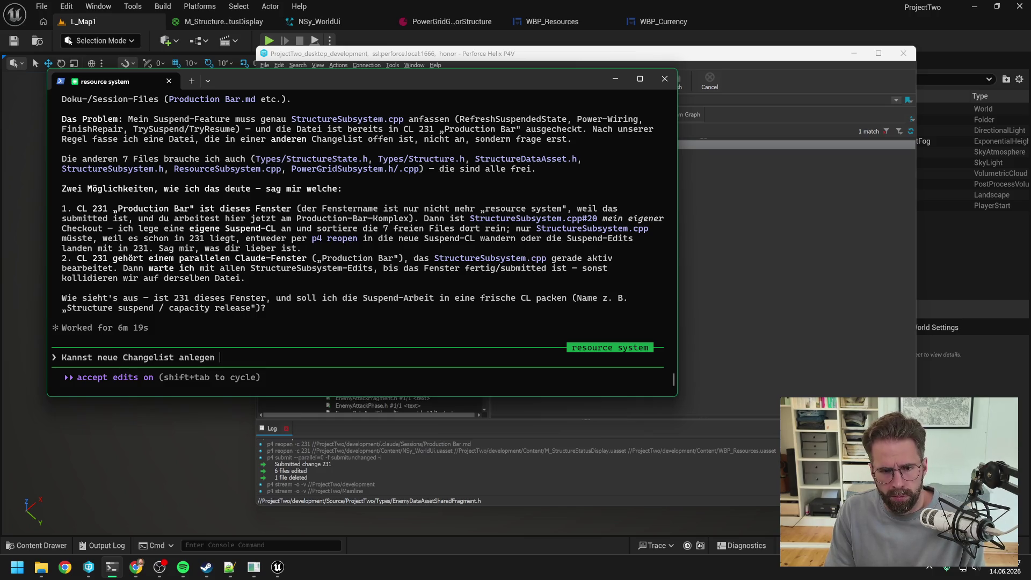
pyautogui.write(', habe alles')
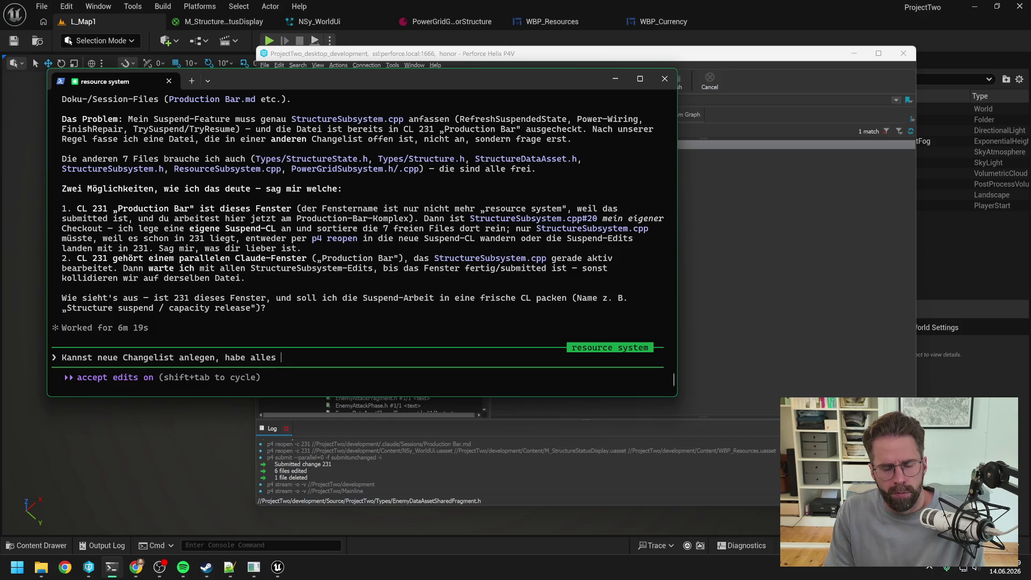
pyautogui.write('andere bereits ')
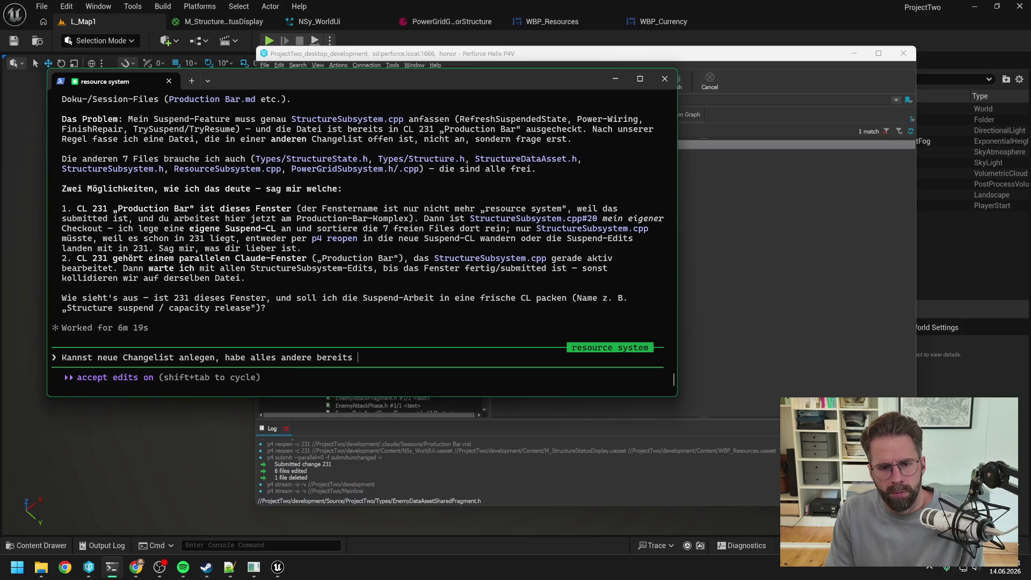
pyautogui.write('submitted')
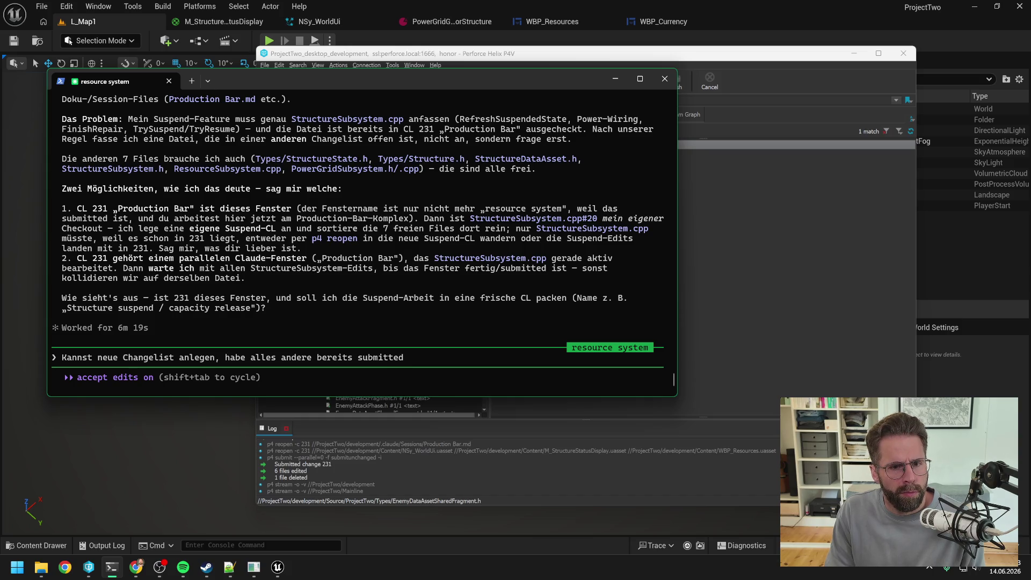
pyautogui.write(',')
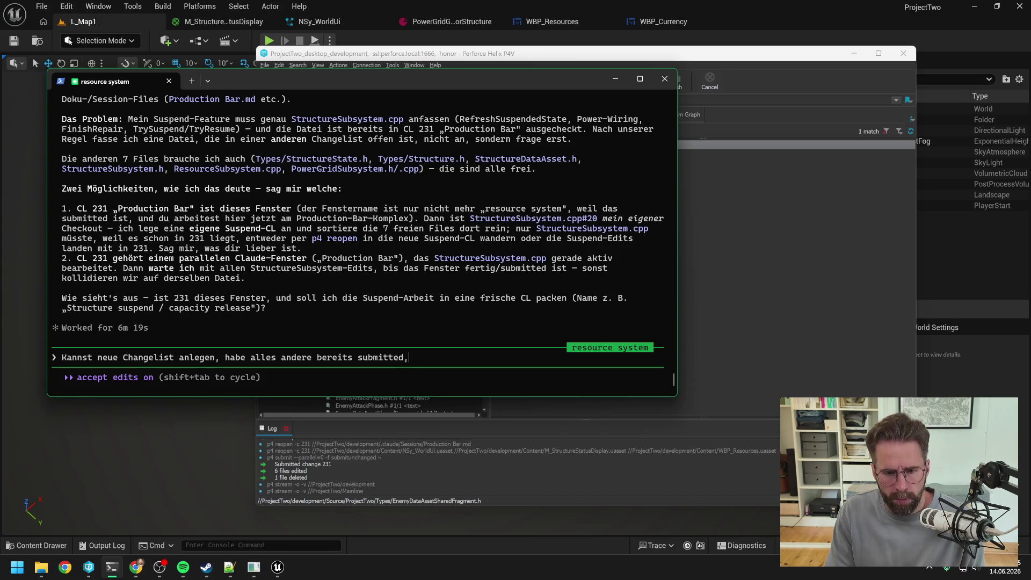
pyautogui.write(' hast nun wieder ')
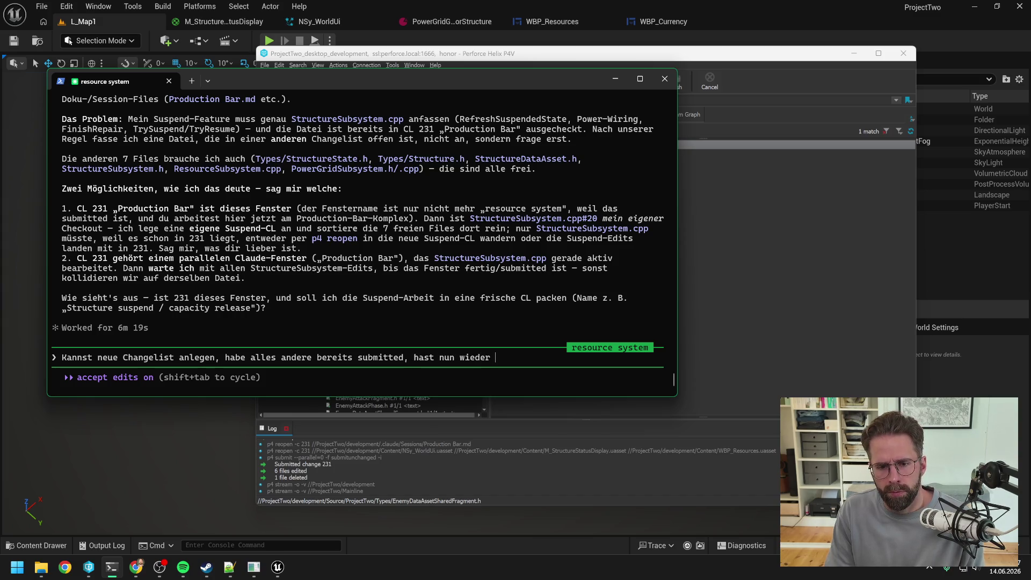
pyautogui.write('alles und kannst loslegen')
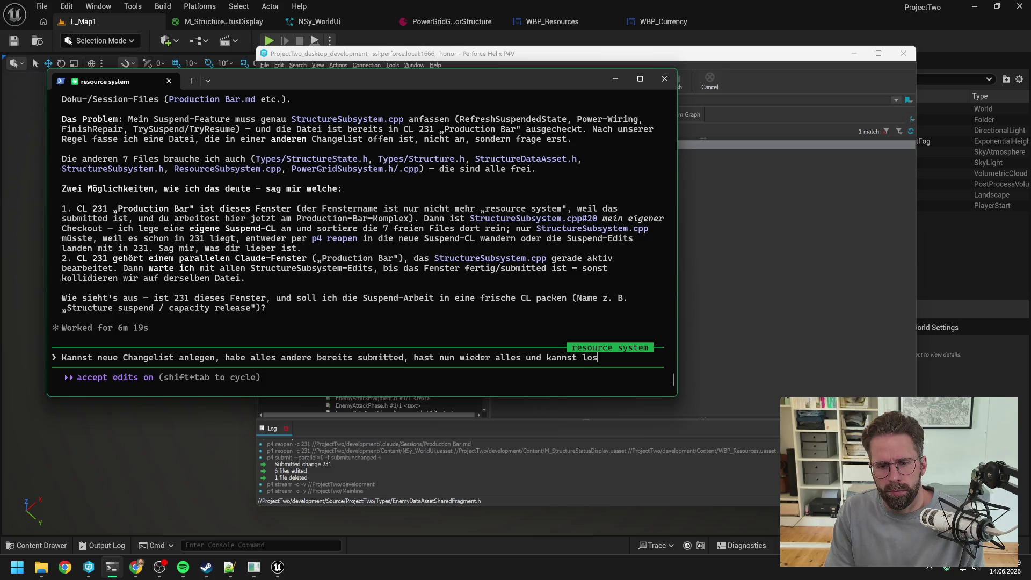
pyautogui.press('Return')
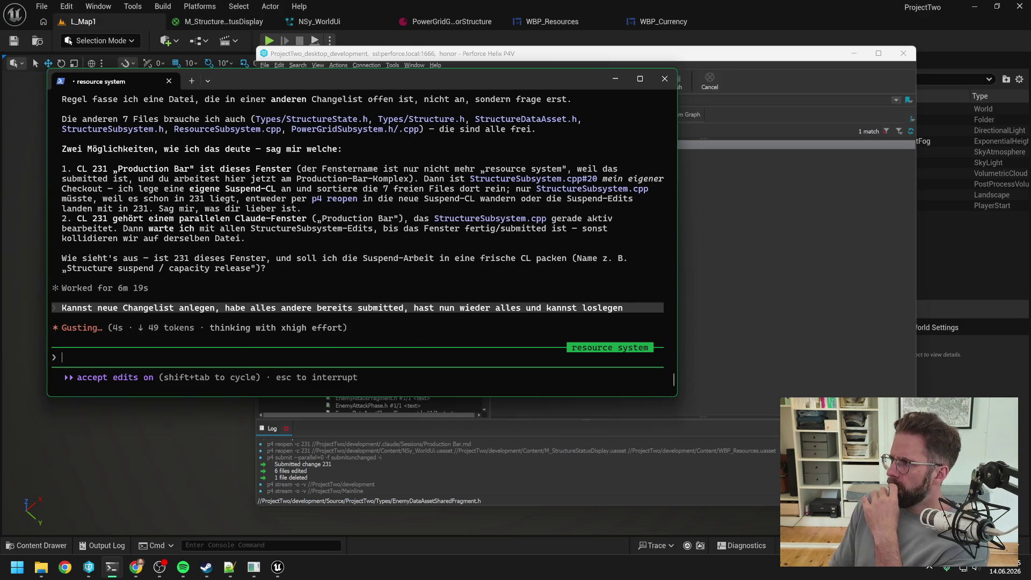
# Switch to the web browser while Claude starts the Suspend work in the new changelist
pyautogui.hotkey('alt', 'Tab')
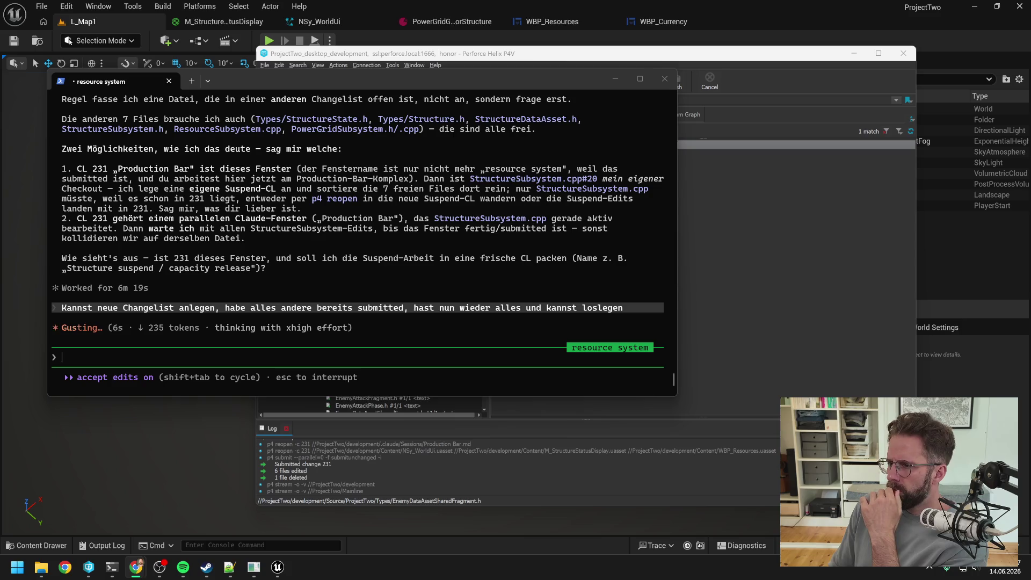